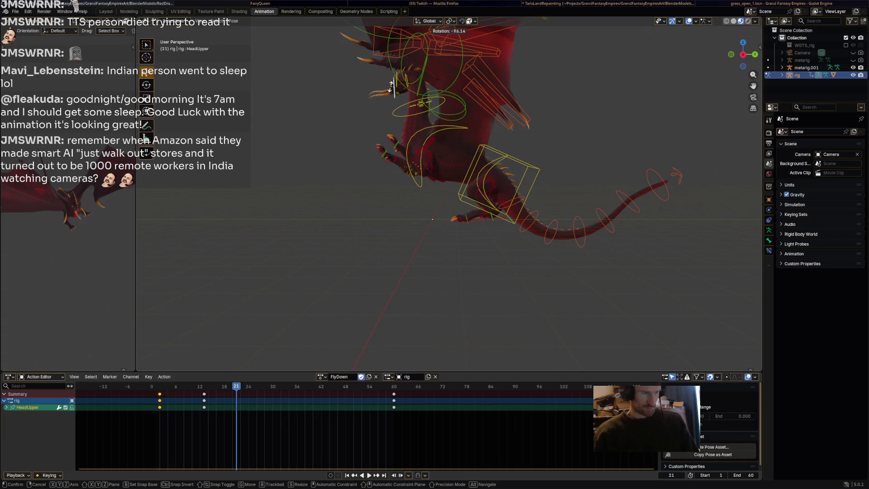
Confirm the HeadUpper bone's new rotation and switch over to the Social Stream Ninja window
click(394, 86)
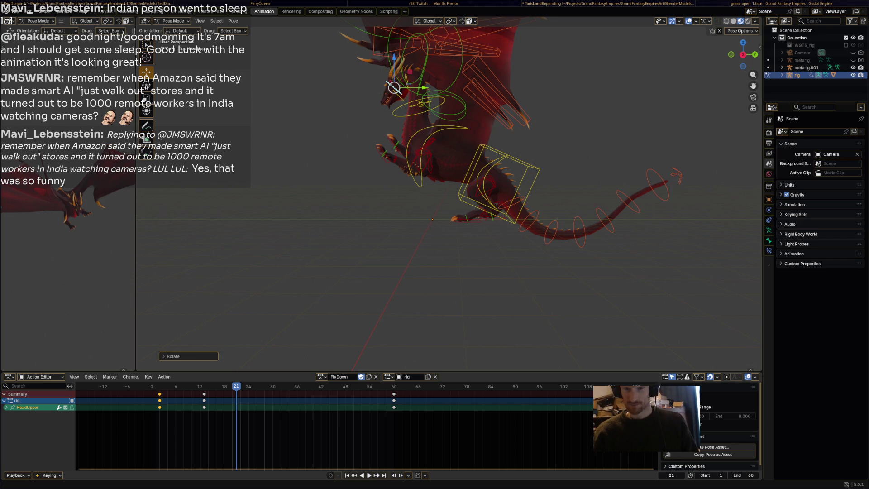
key(super+2)
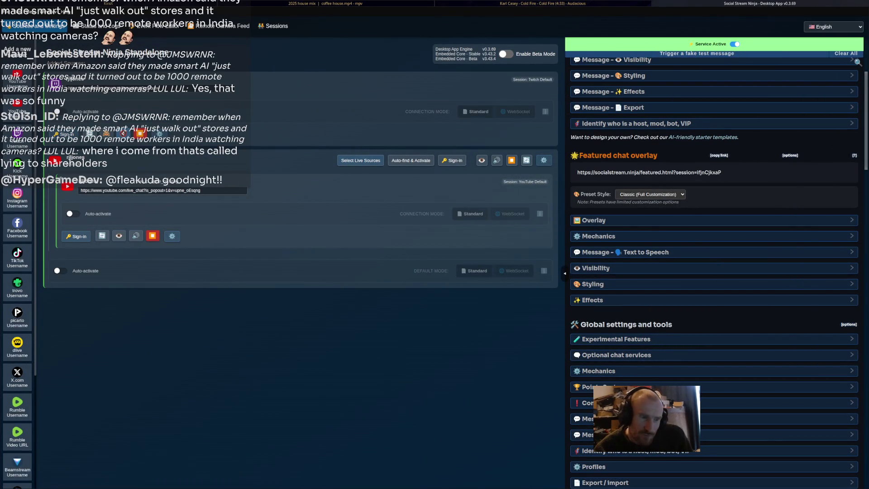
Expand the featured overlay's text-to-speech settings and try the Kokoro and Kitten TTS providers
click(645, 252)
scroll(714, 271, down, 5)
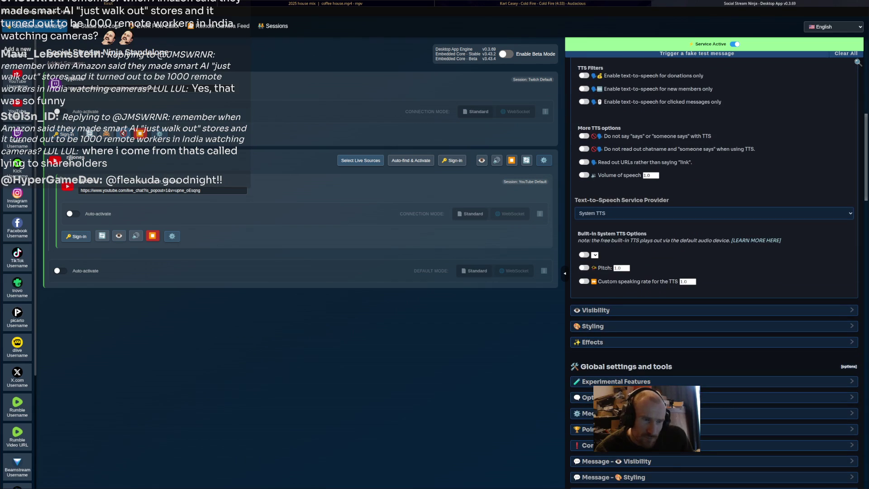
click(713, 214)
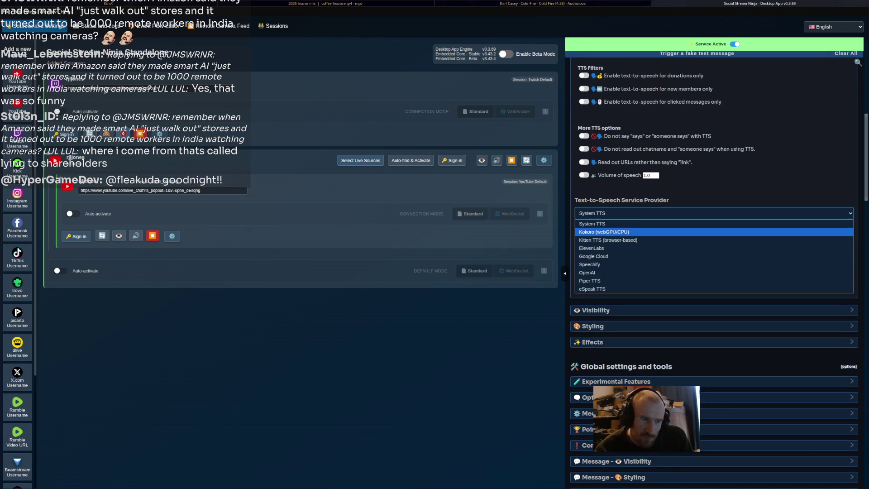
click(713, 236)
click(632, 255)
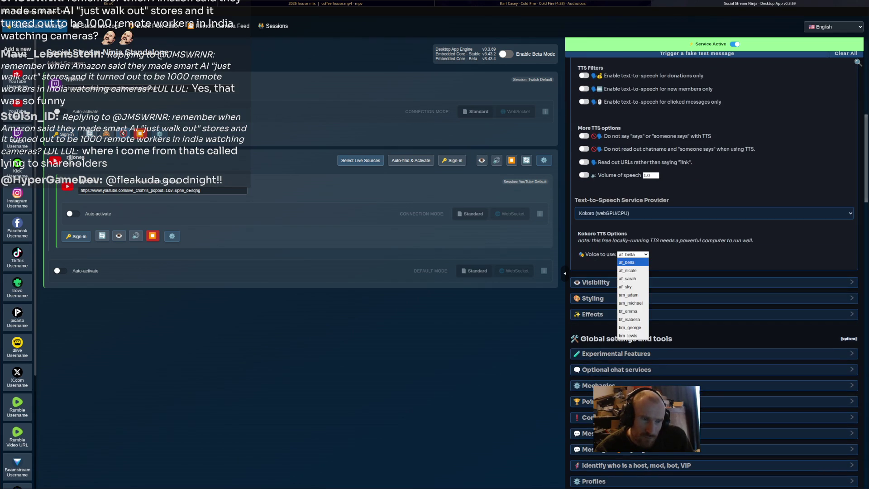
click(713, 213)
click(713, 213)
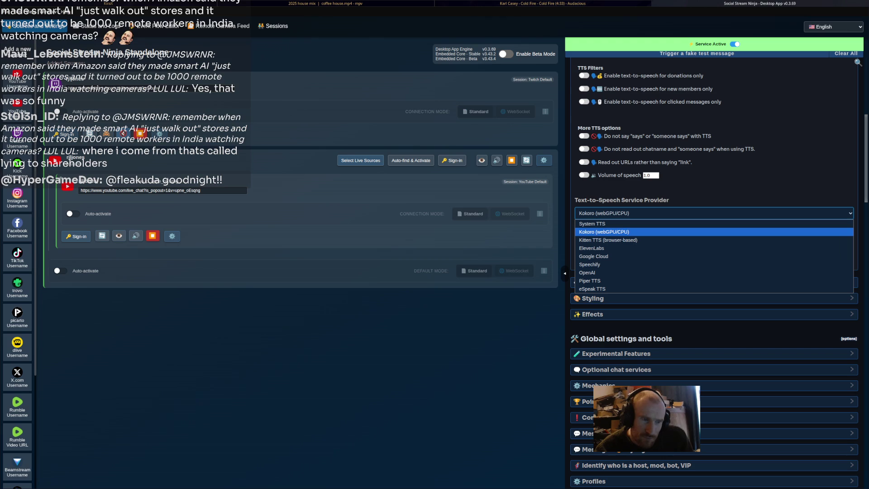
click(608, 240)
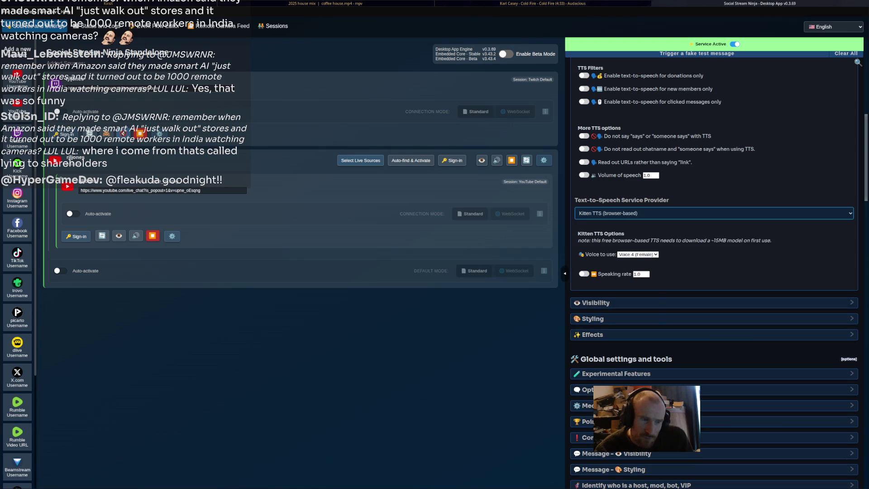
Settle on Kokoro (webGPU/CPU) as the speech provider, keeping af_bella as the voice
click(638, 254)
click(637, 254)
click(713, 213)
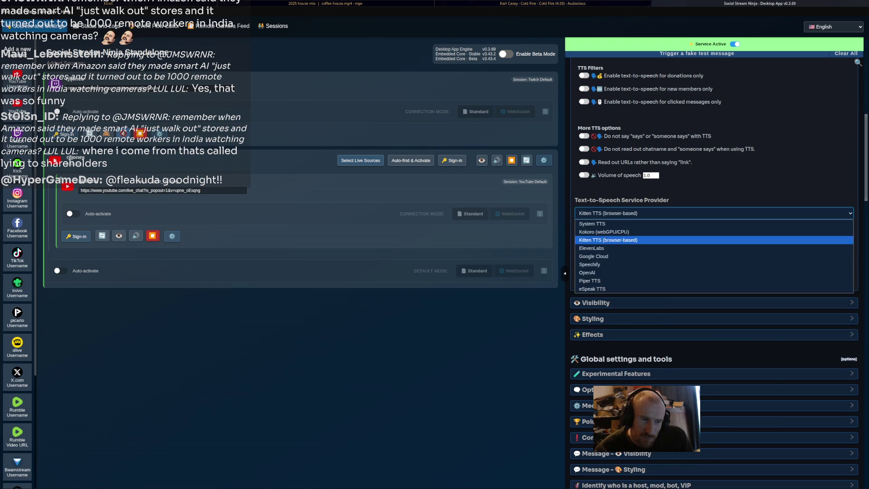
click(592, 224)
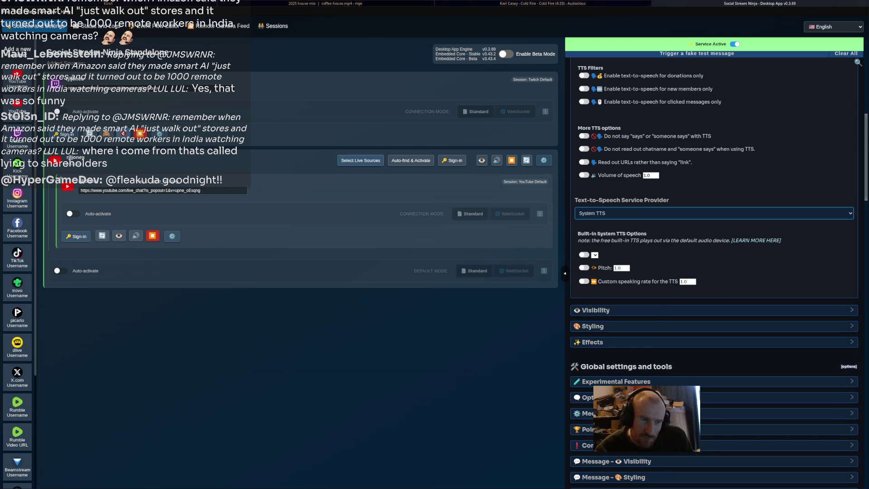
click(592, 213)
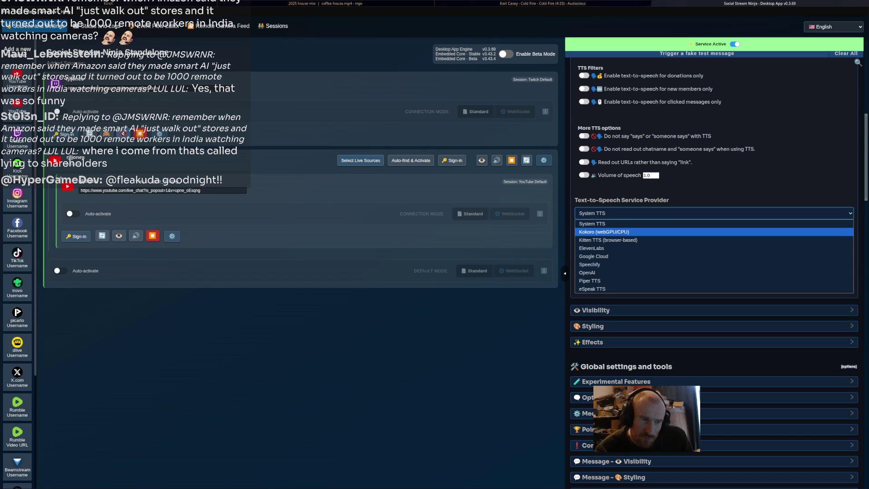
click(604, 232)
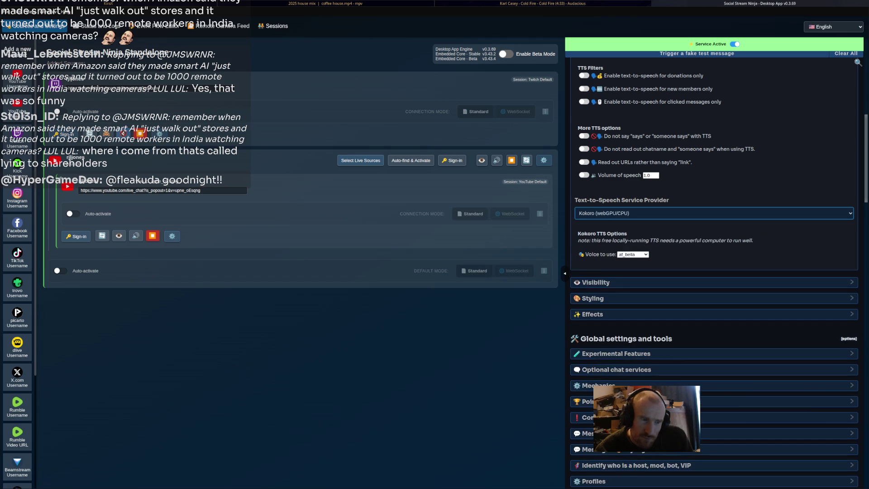
click(633, 254)
key(Escape)
scroll(714, 272, up, 9)
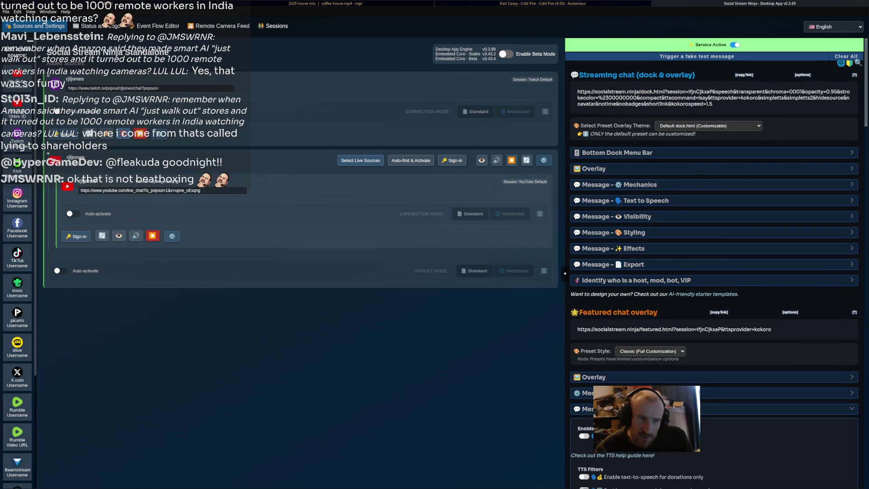
Turn on 'Read only the first 100-characters' in the chat dock's TTS options, then return to Blender
click(647, 200)
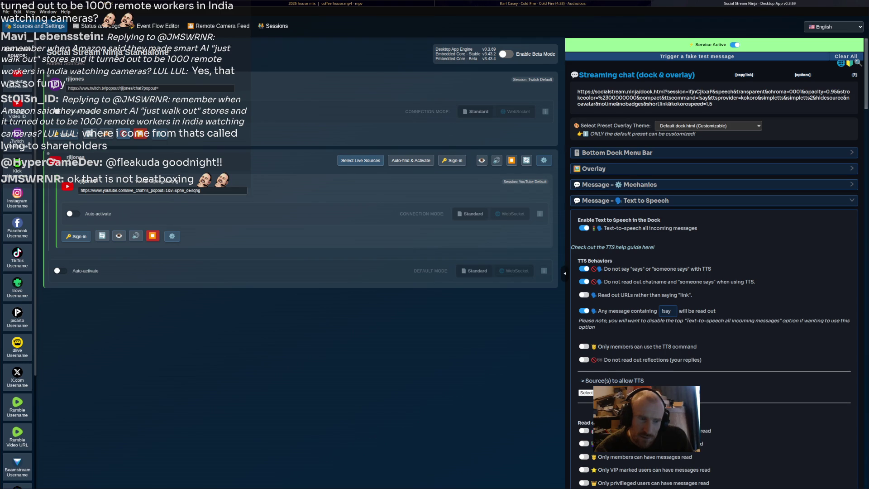
scroll(715, 262, down, 3)
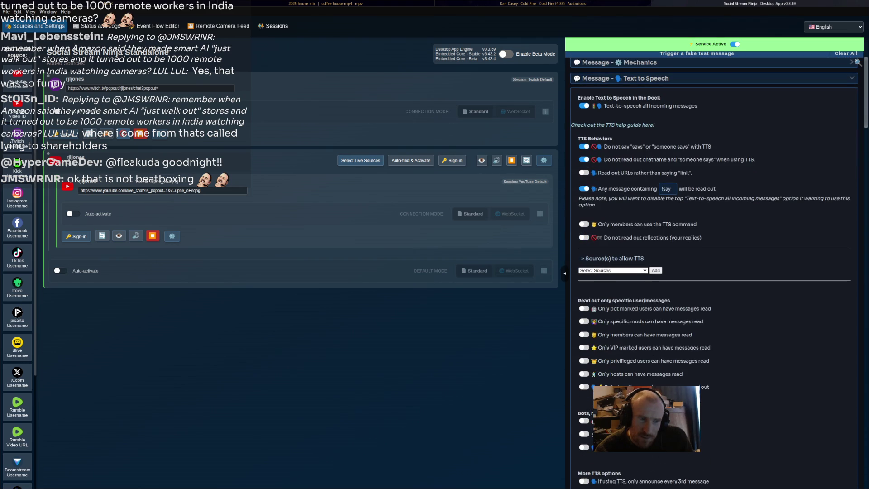
scroll(715, 263, down, 2)
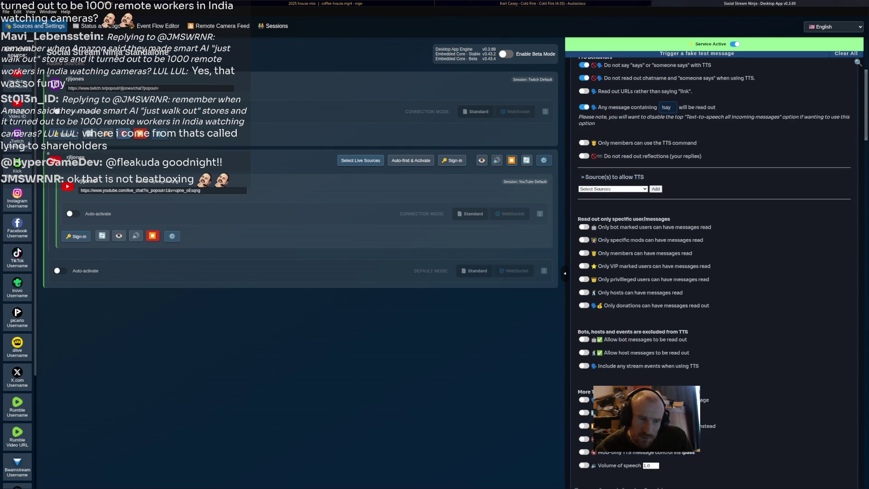
scroll(714, 271, down, 3)
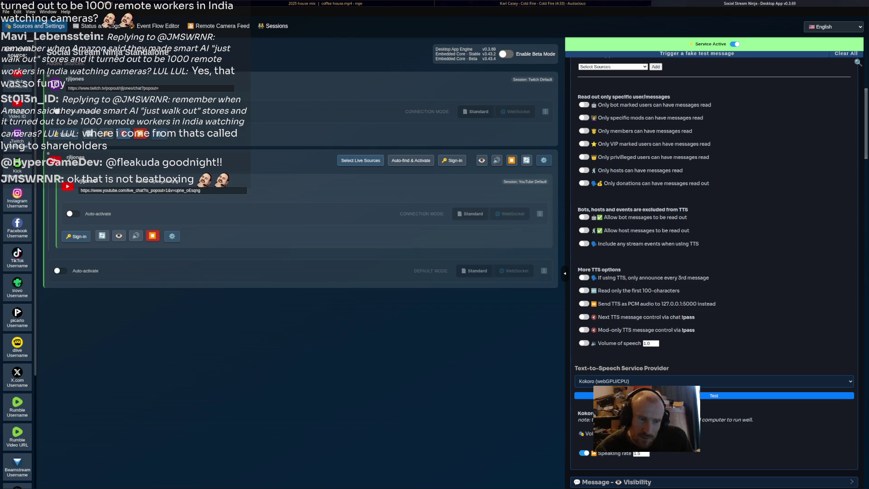
drag(597, 290, 680, 290)
click(674, 290)
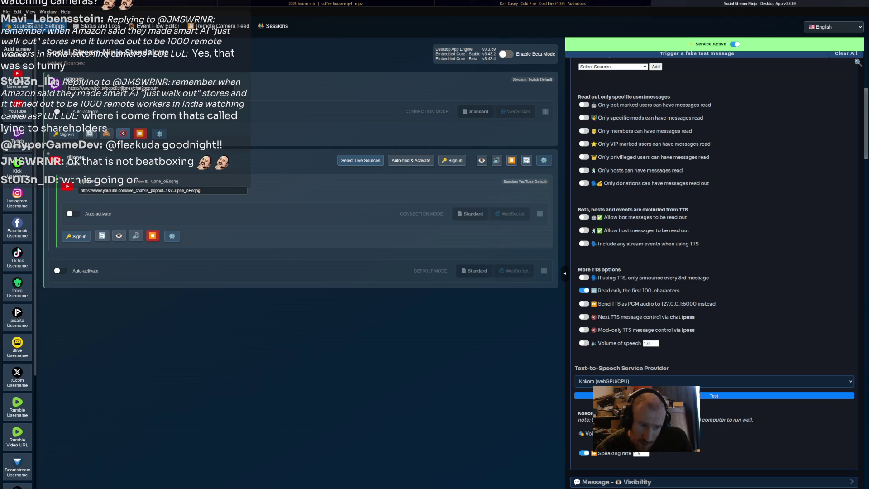
scroll(714, 271, down, 3)
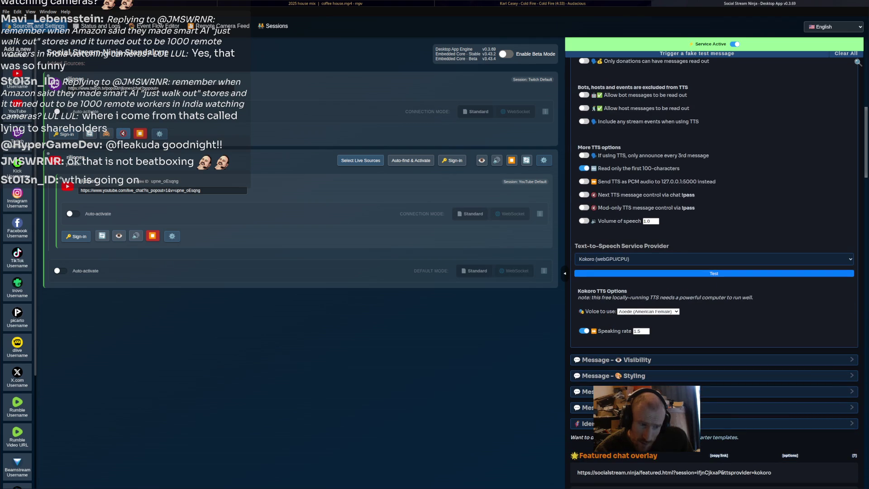
scroll(714, 271, up, 5)
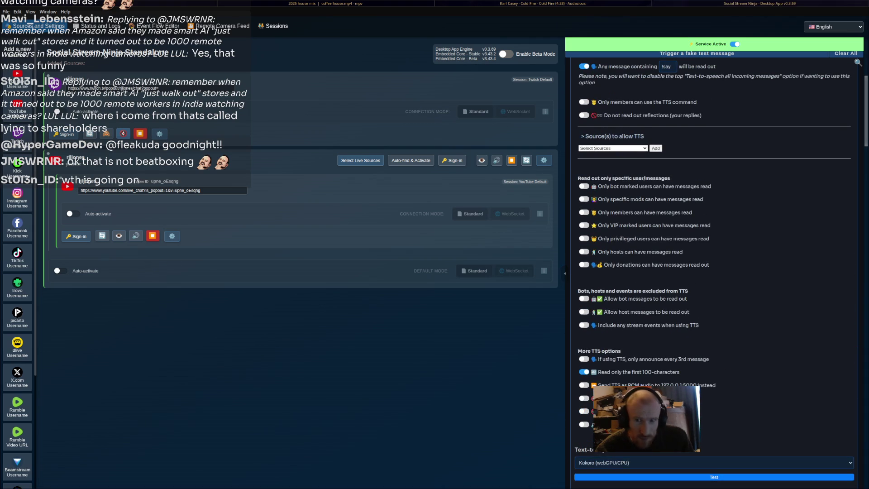
key(alt+Tab)
key(alt+Tab)
key(alt+Tab)
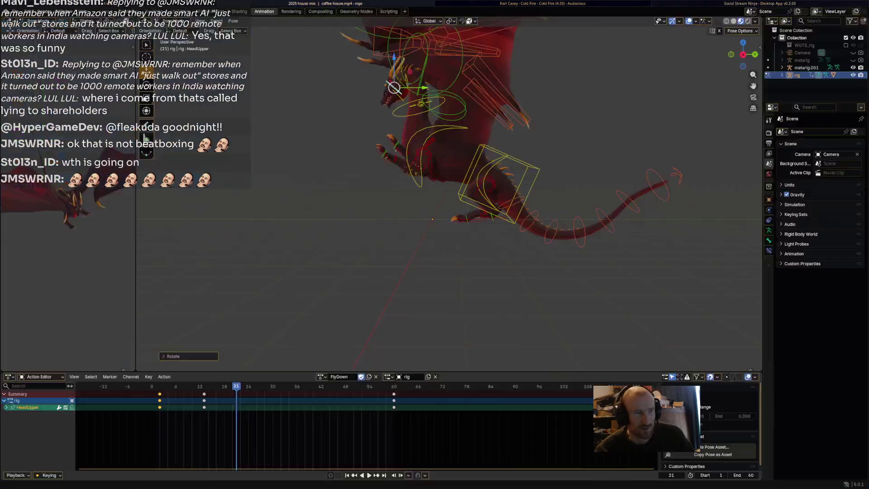
key(alt+Tab)
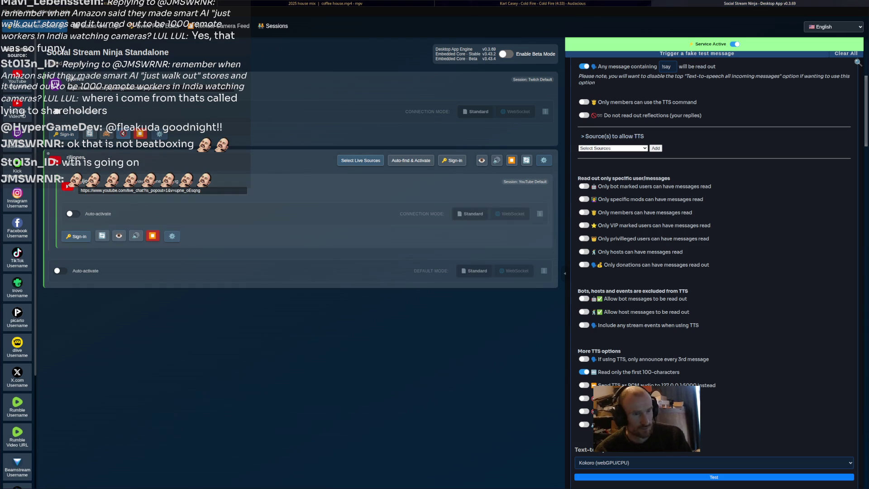
key(alt+Tab)
key(alt+Tab)
key(alt+Tab)
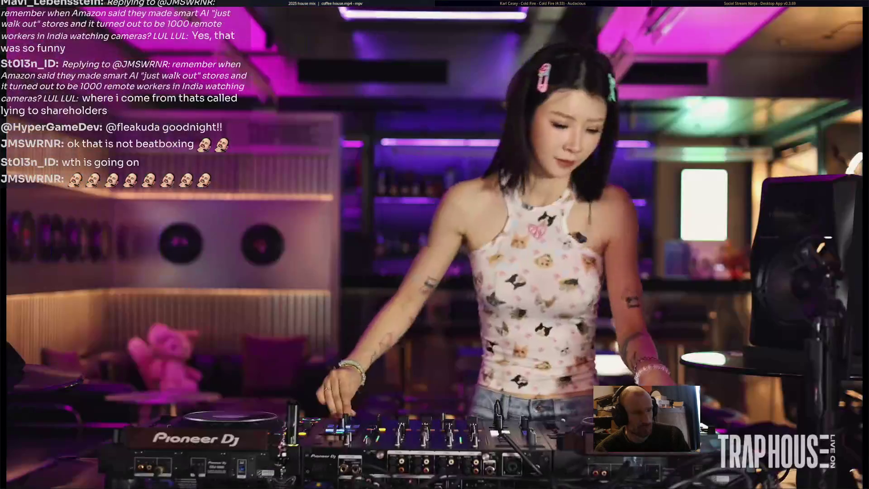
key(alt+Tab)
key(alt+Tab)
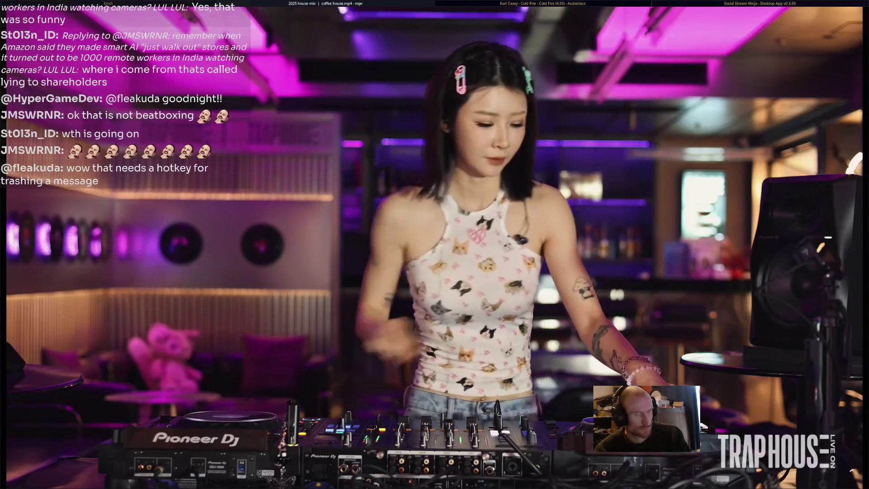
key(alt+Tab)
key(alt+Tab)
key(alt+Tab)
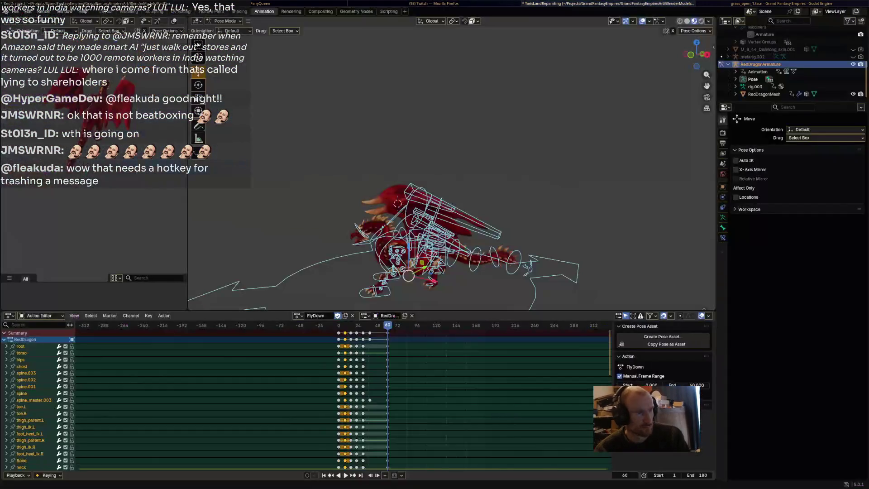
key(alt+Tab)
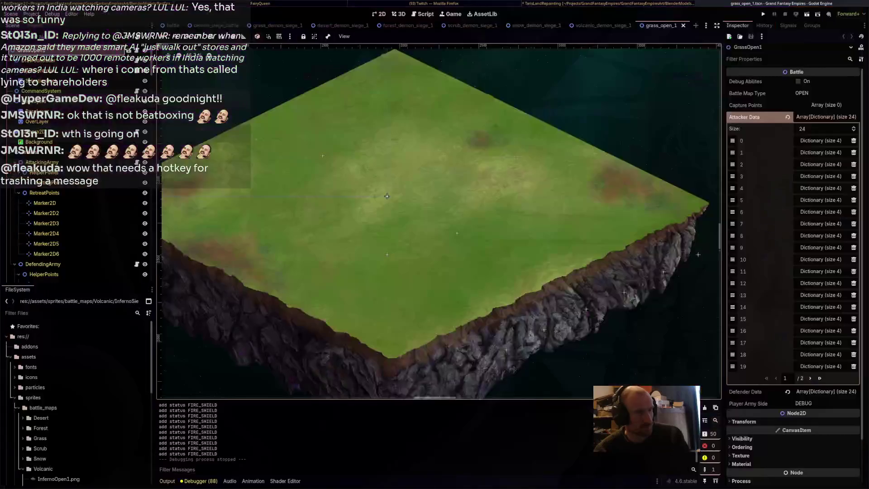
key(alt+Tab)
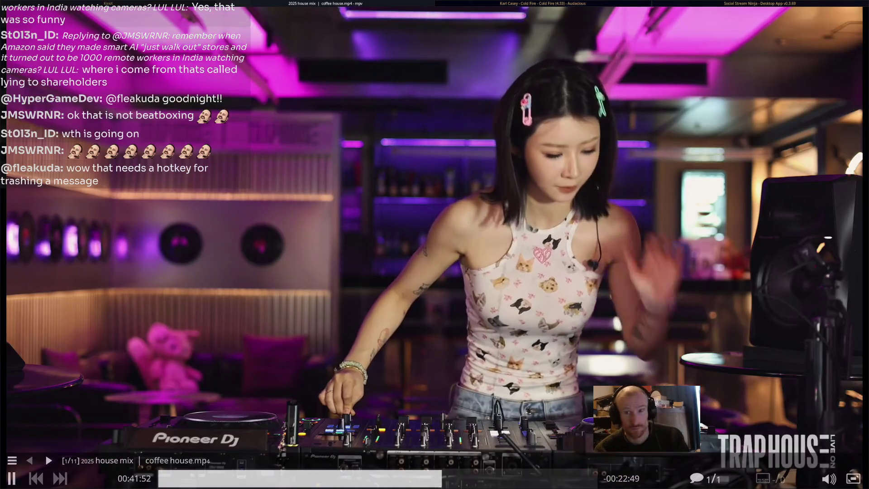
key(alt+Tab)
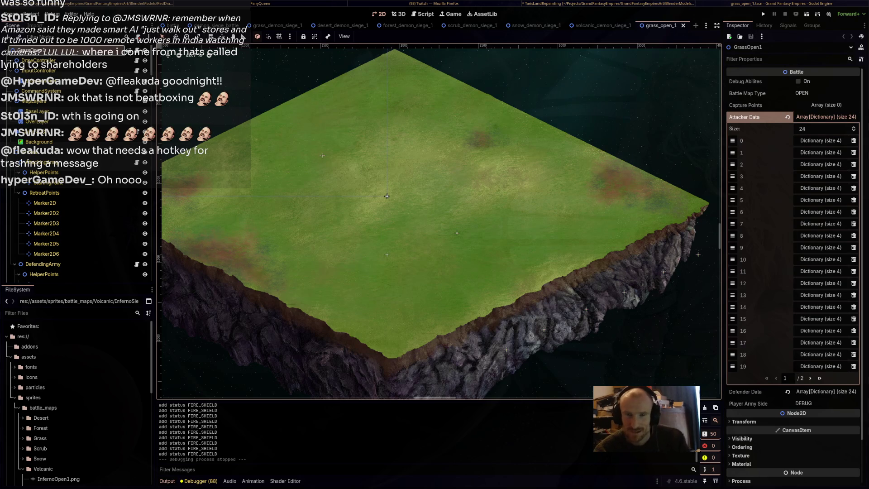
key(alt+Tab)
key(alt+Tab)
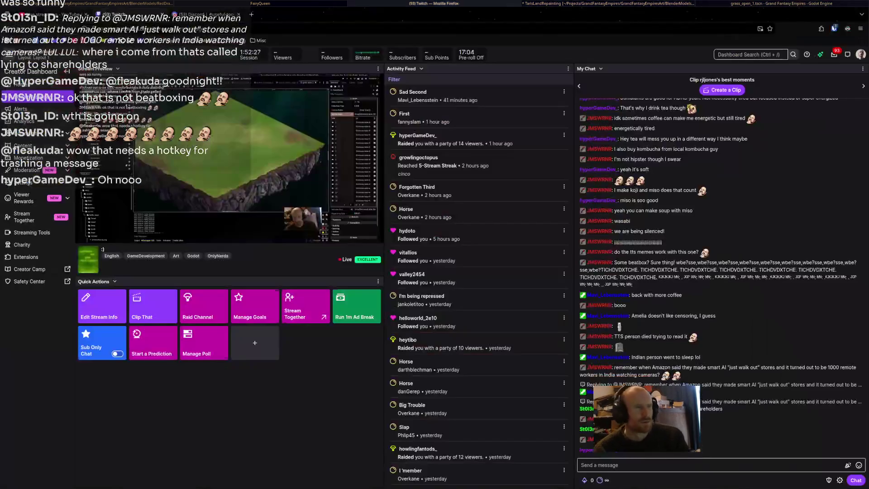
key(alt+Tab)
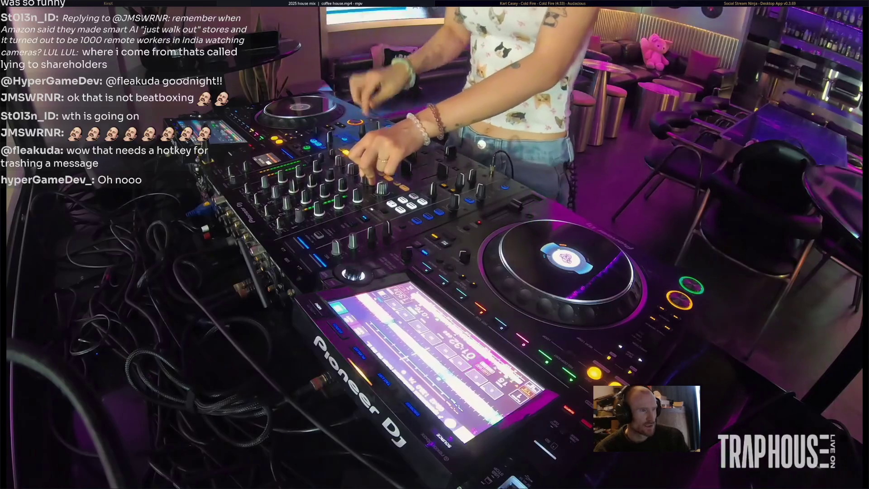
key(alt+Tab)
key(alt+Tab)
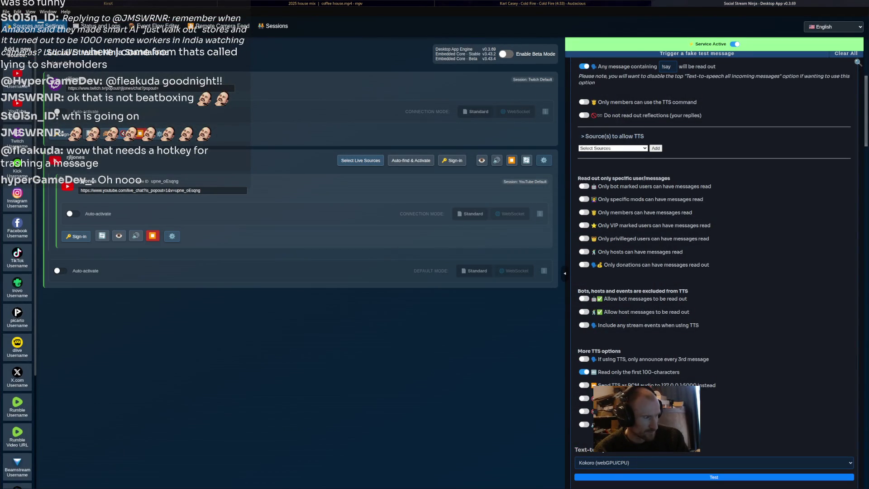
scroll(714, 271, up, 5)
click(714, 98)
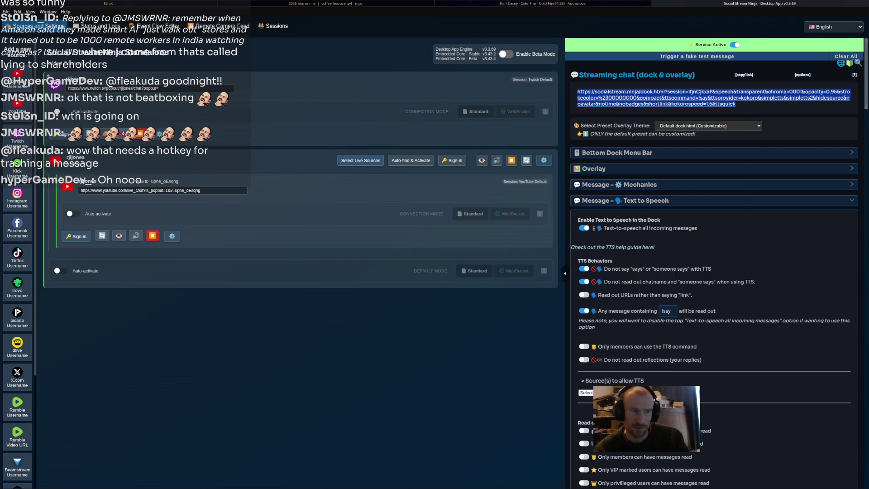
right_click(578, 93)
click(633, 254)
scroll(714, 272, down, 10)
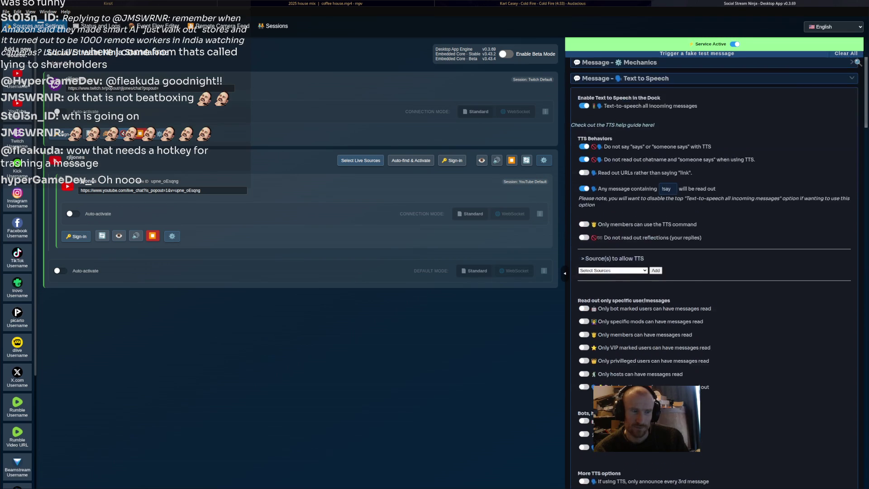
scroll(714, 271, down, 3)
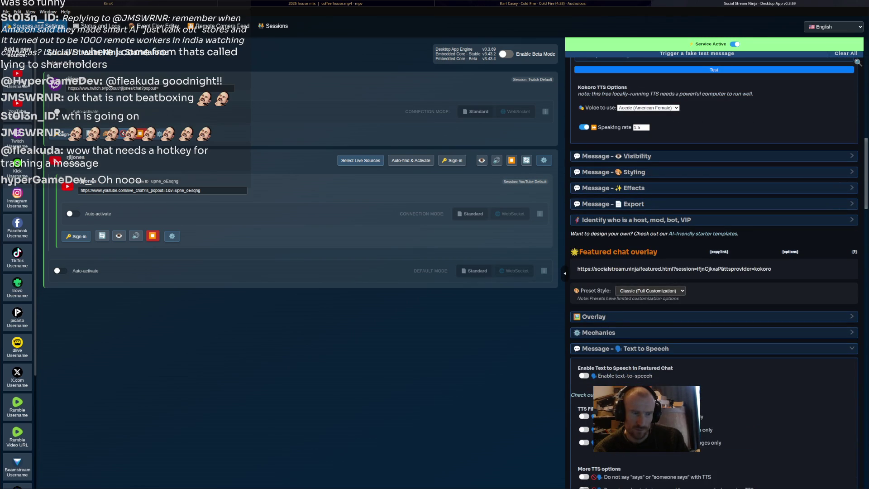
scroll(713, 272, down, 4)
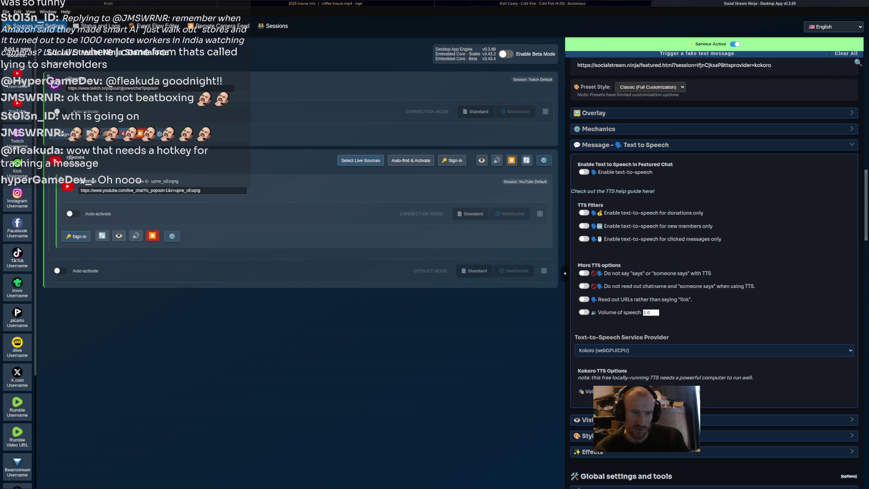
scroll(678, 321, up, 3)
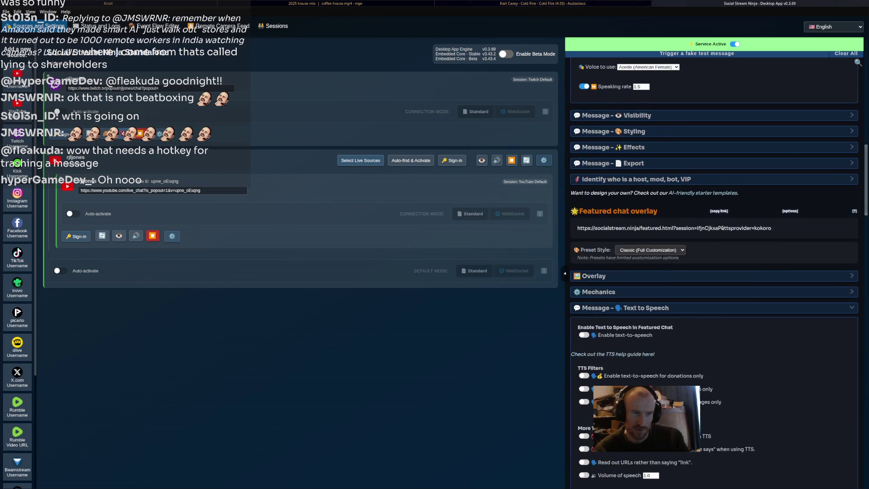
scroll(714, 271, up, 6)
scroll(714, 272, down, 4)
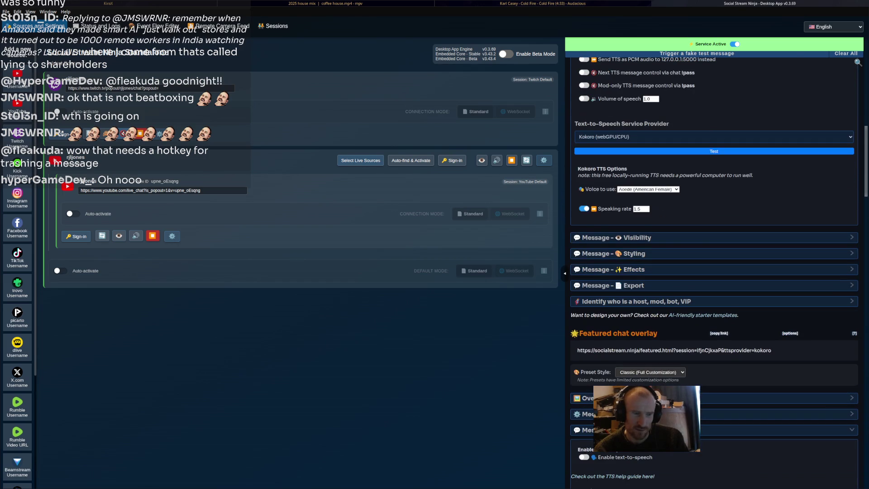
scroll(714, 271, down, 10)
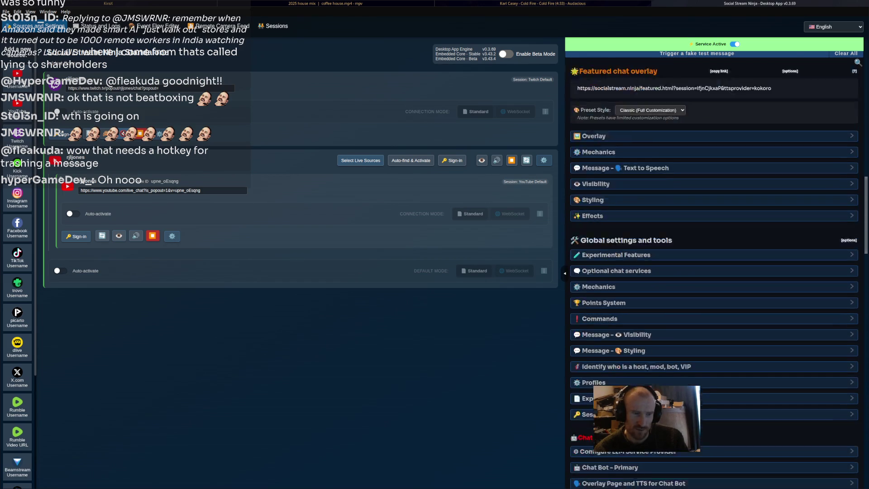
scroll(714, 271, up, 5)
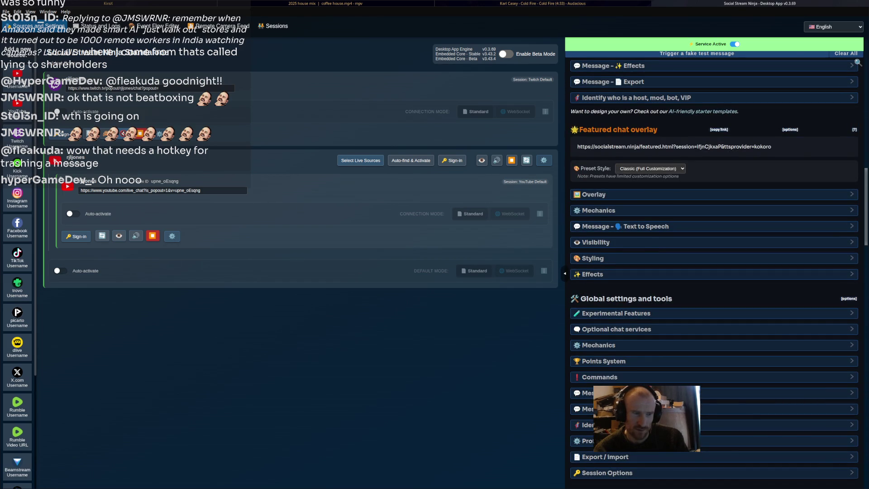
scroll(714, 272, up, 15)
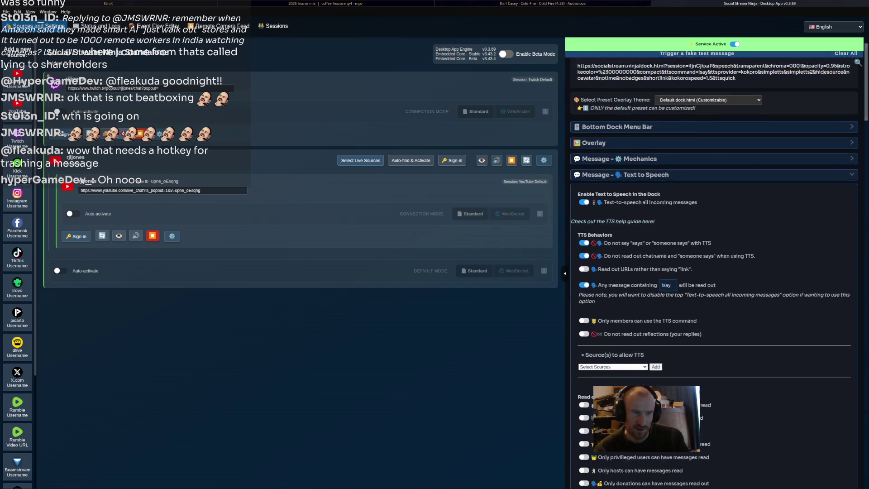
scroll(714, 272, up, 1)
scroll(714, 272, down, 8)
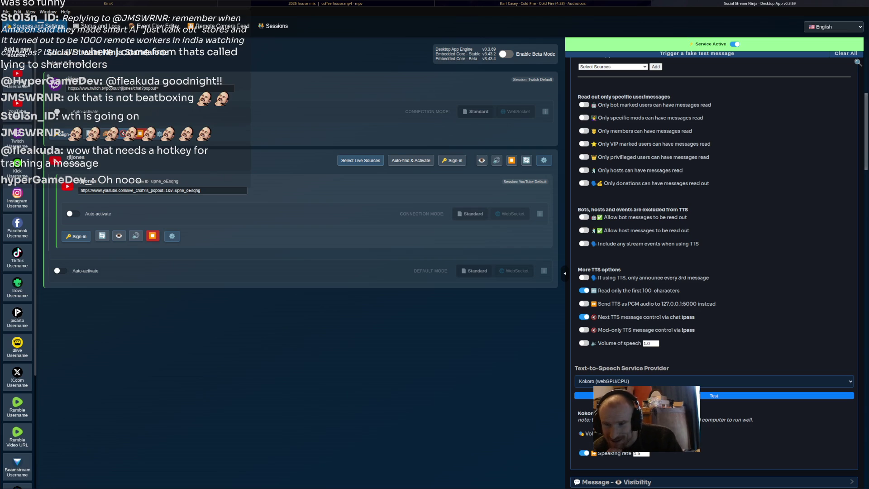
scroll(714, 263, up, 7)
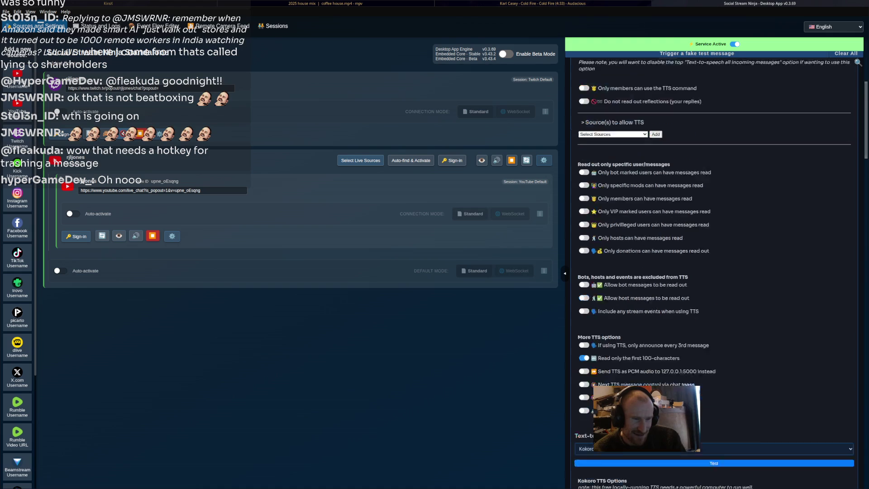
click(656, 97)
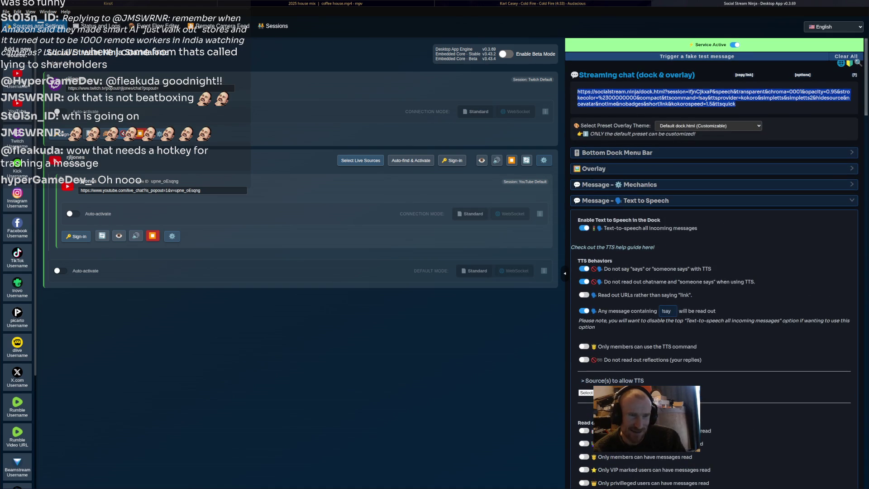
key(alt+Tab)
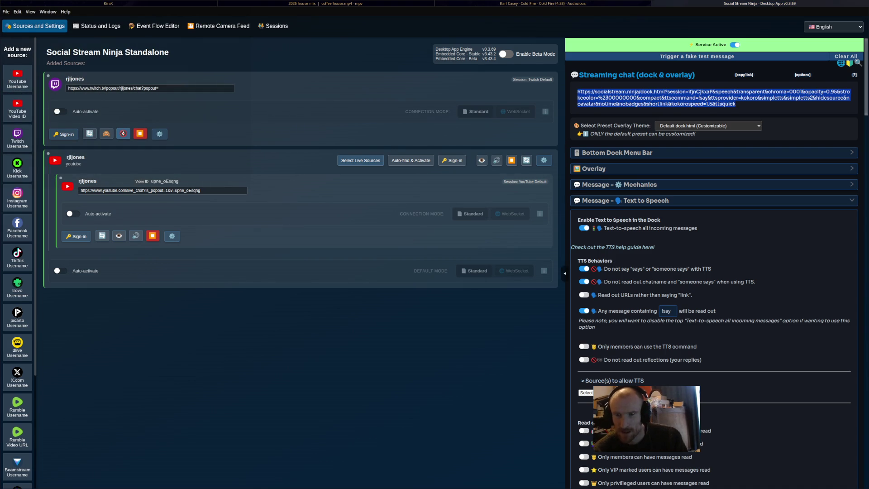
scroll(714, 271, down, 3)
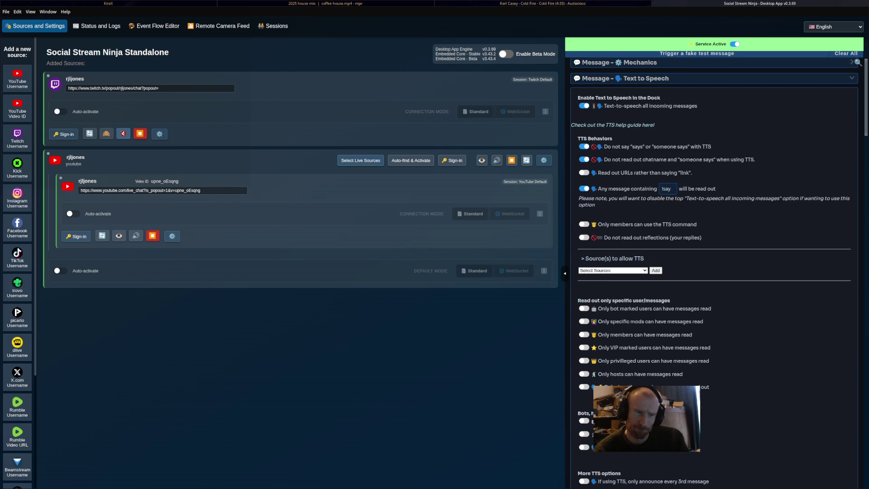
scroll(713, 272, down, 5)
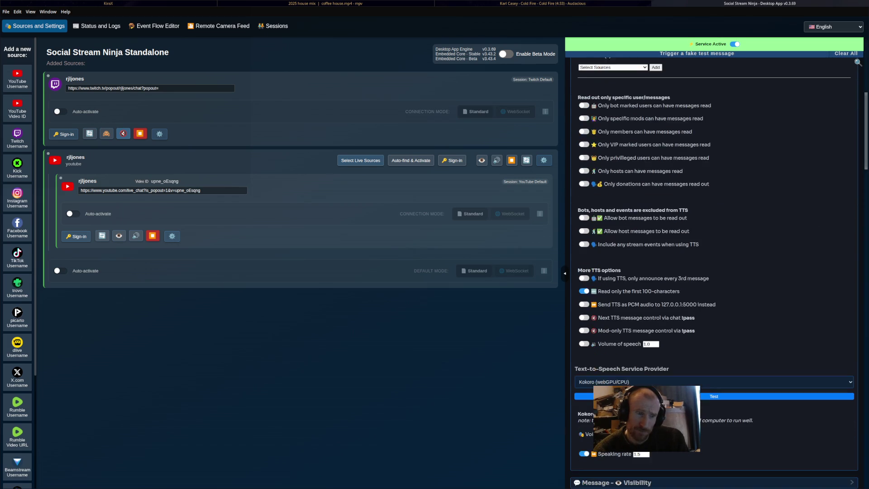
triple_click(637, 290)
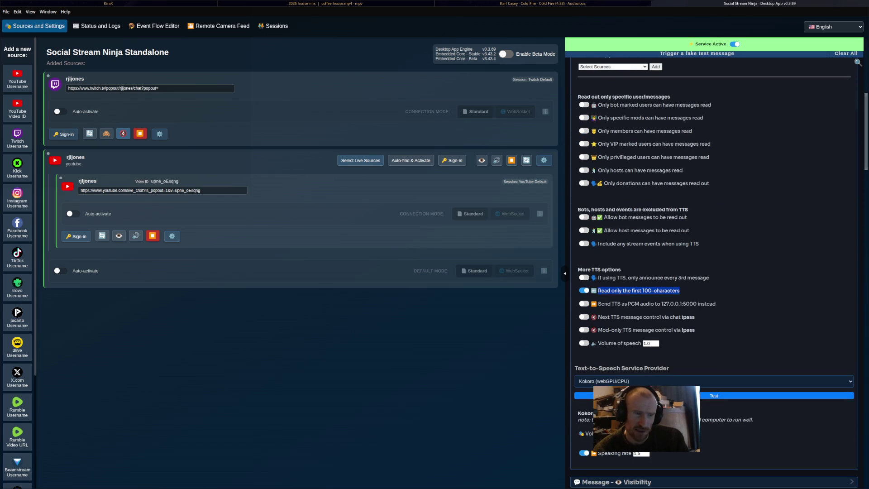
scroll(714, 271, up, 3)
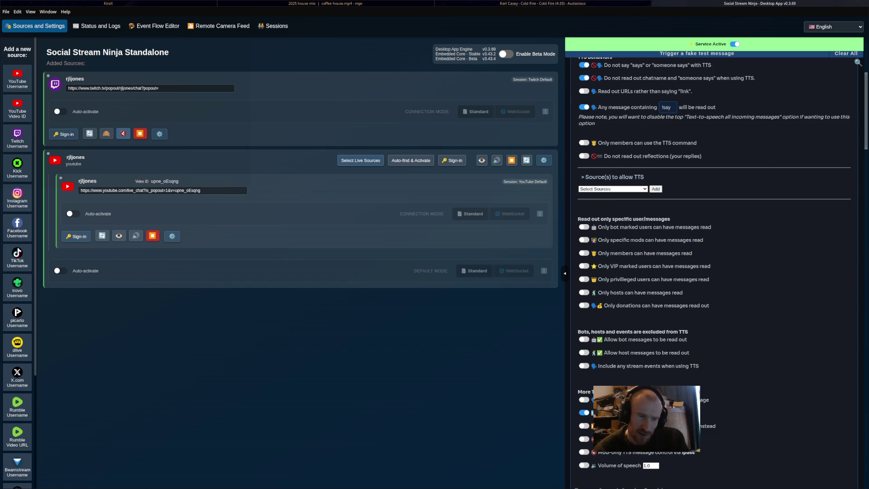
scroll(714, 272, down, 4)
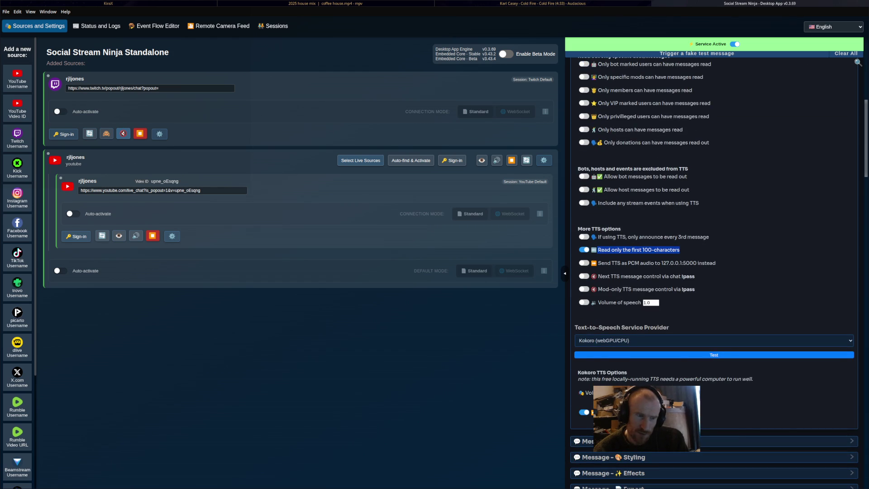
scroll(713, 272, up, 2)
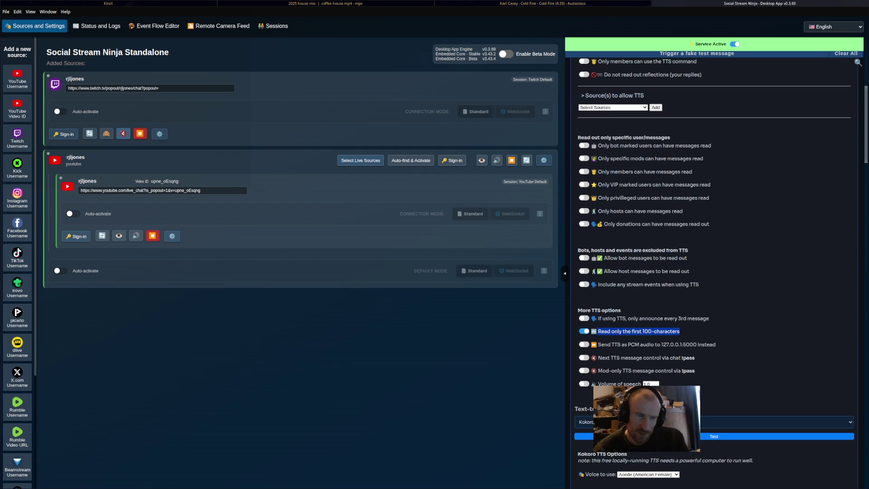
scroll(713, 272, up, 1)
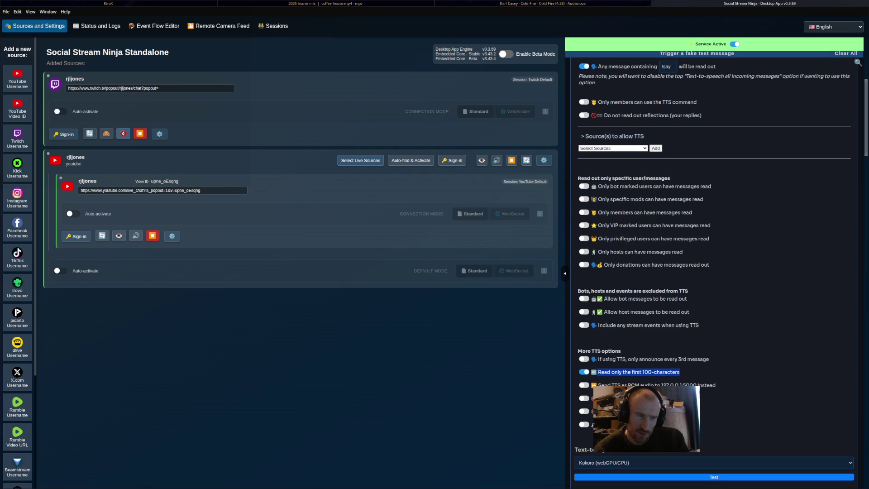
scroll(714, 271, up, 2)
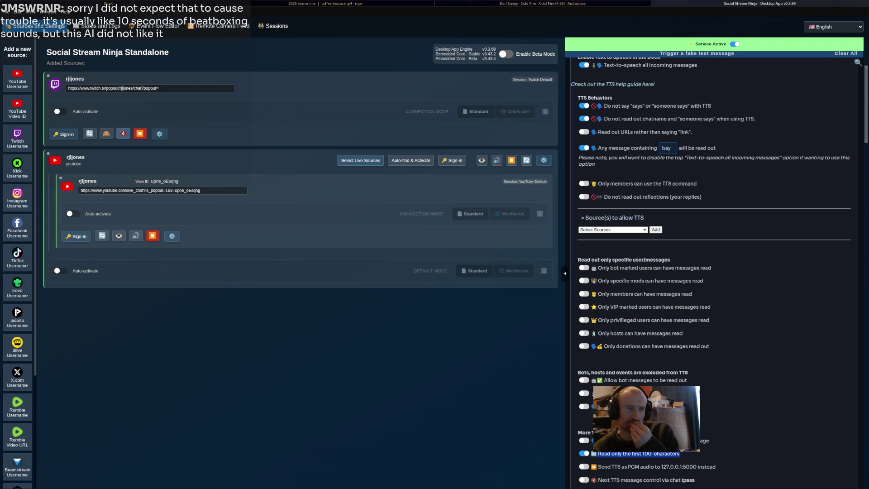
scroll(714, 271, down, 9)
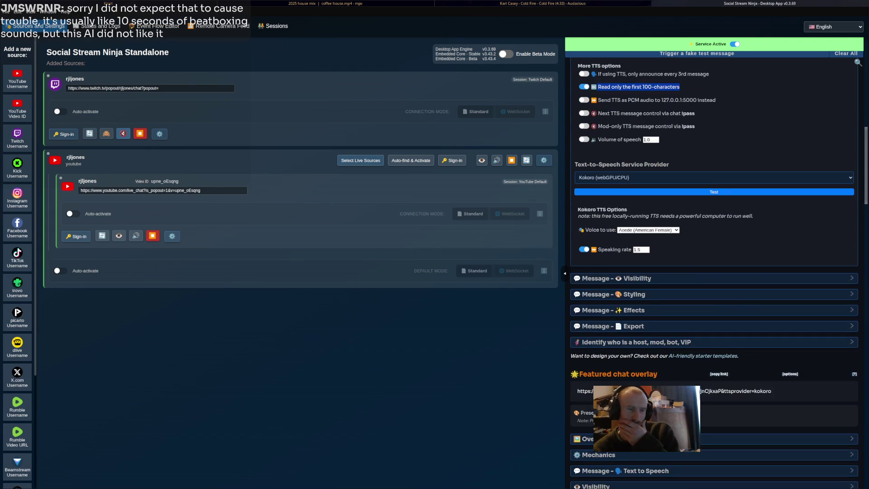
scroll(714, 271, down, 7)
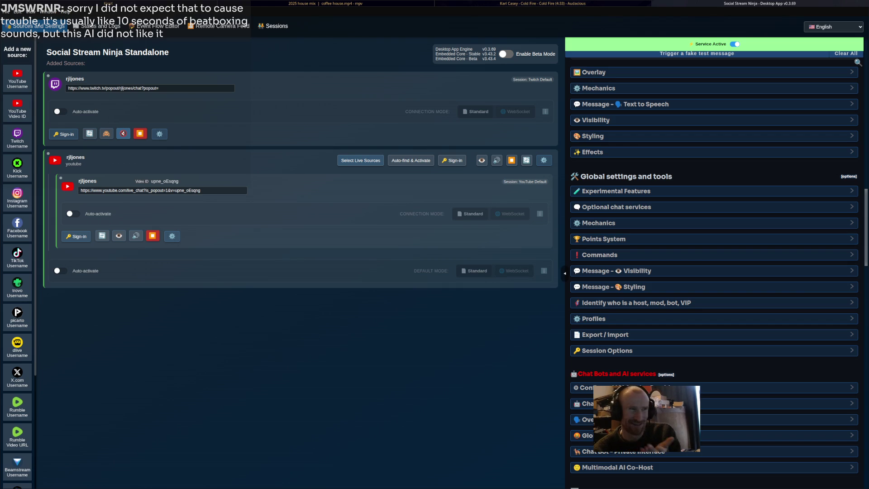
click(96, 26)
click(156, 26)
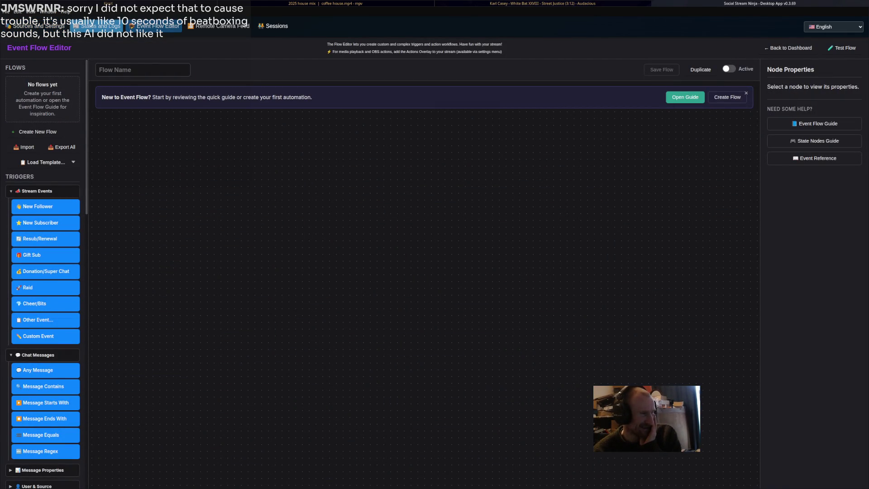
click(97, 26)
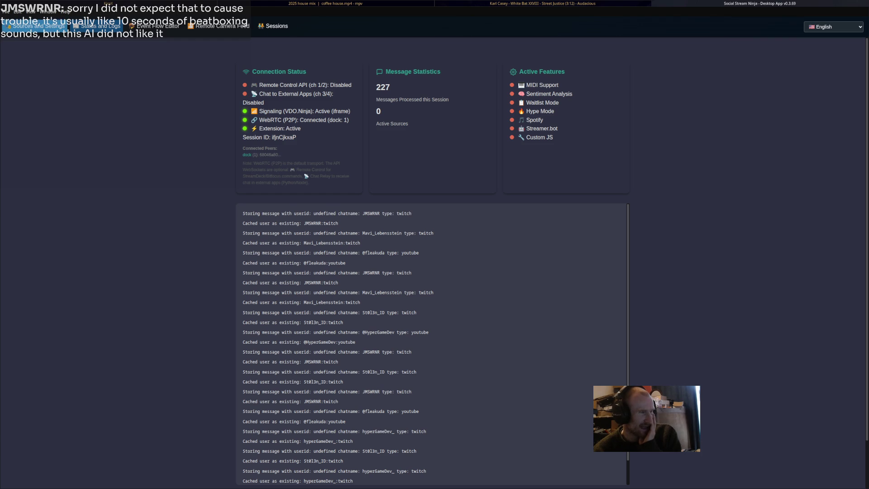
click(36, 26)
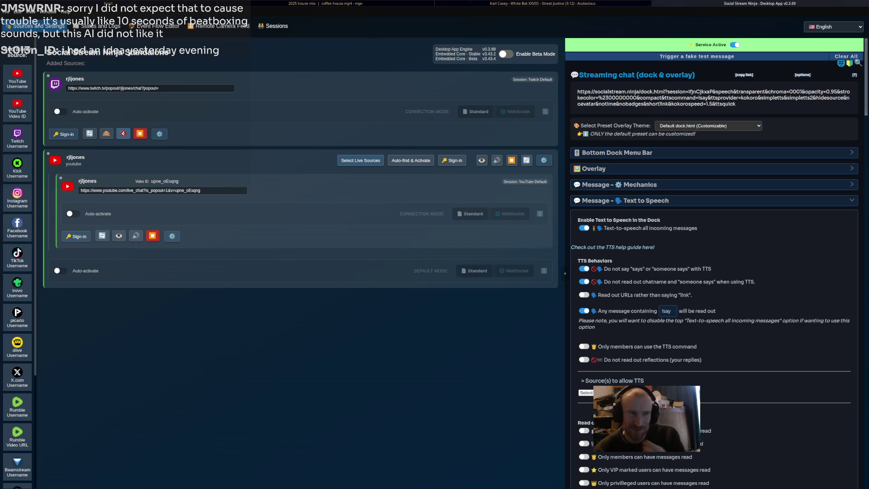
Cycle through the open windows to the second Blender window showing the dragon's FlyDown action
key(super+Left)
key(super+Left)
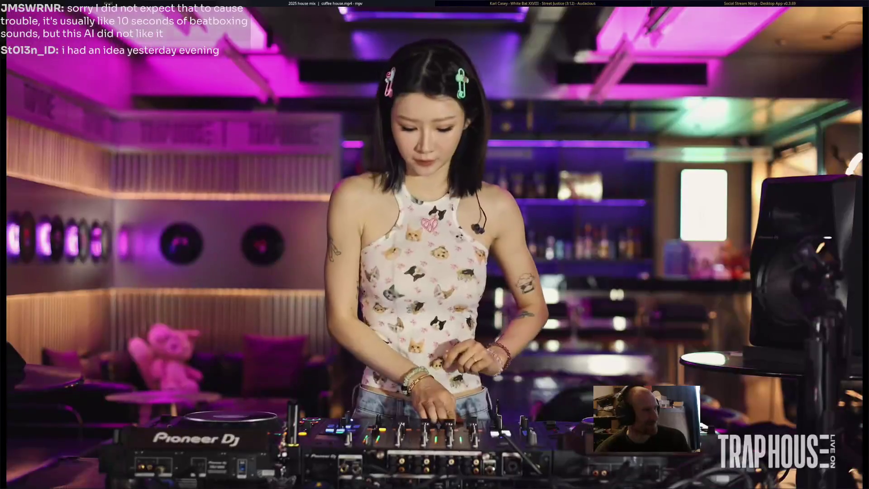
key(super+Left)
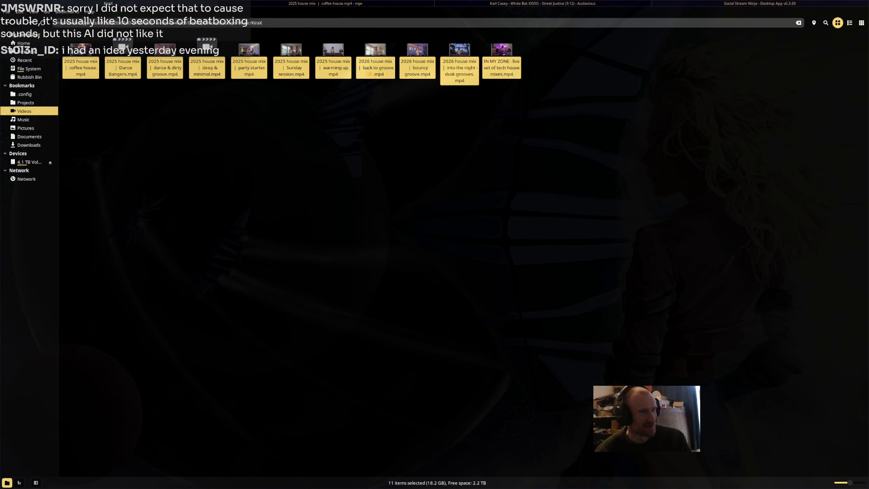
key(super+Left)
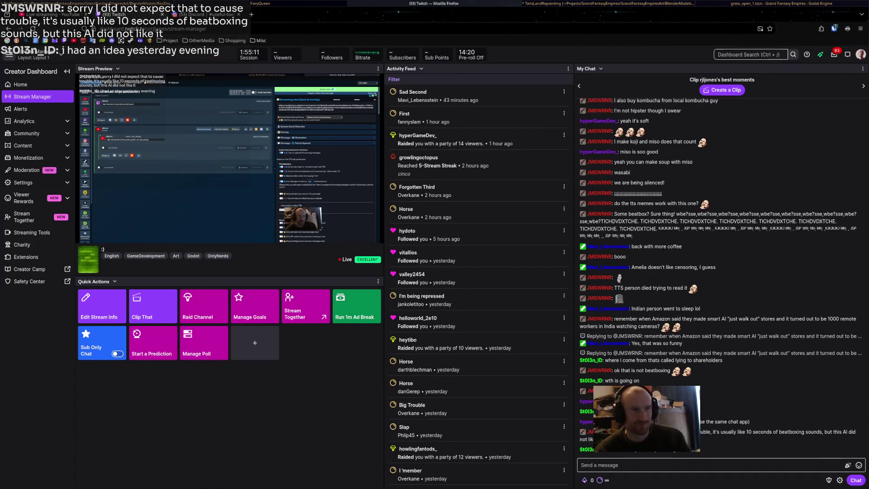
key(super+Left)
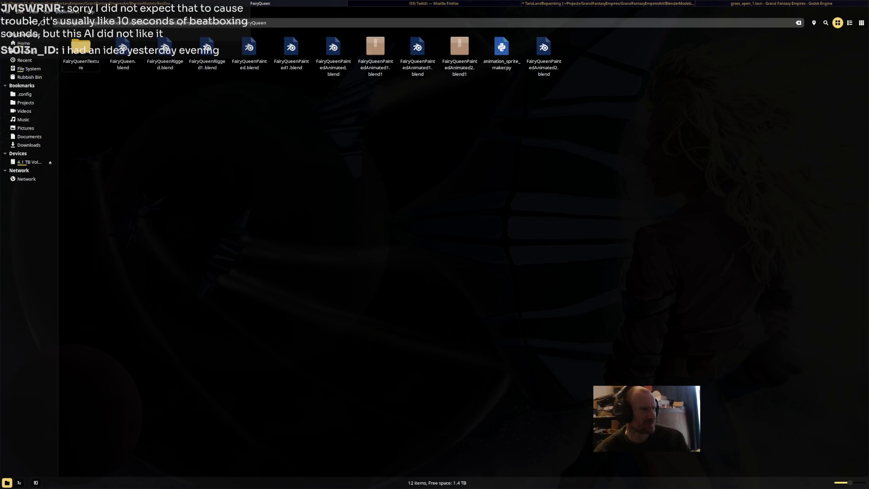
key(super+Right)
key(super+Right)
key(super+Right)
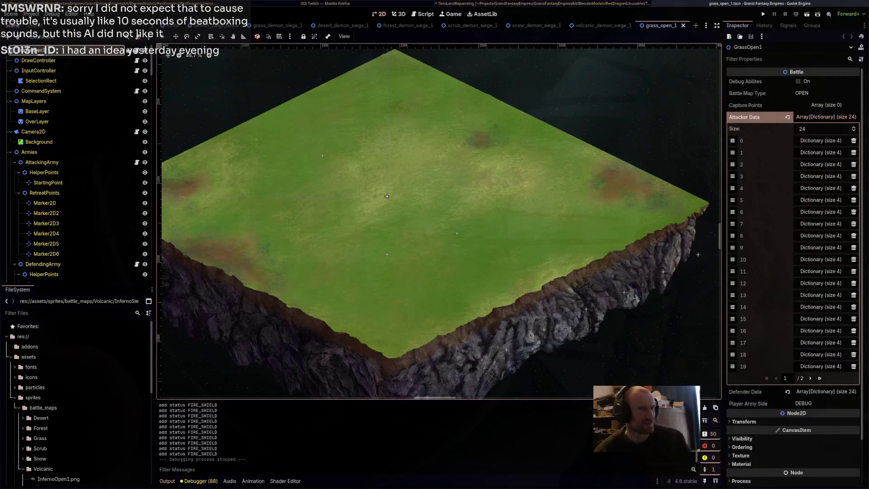
key(super+Left)
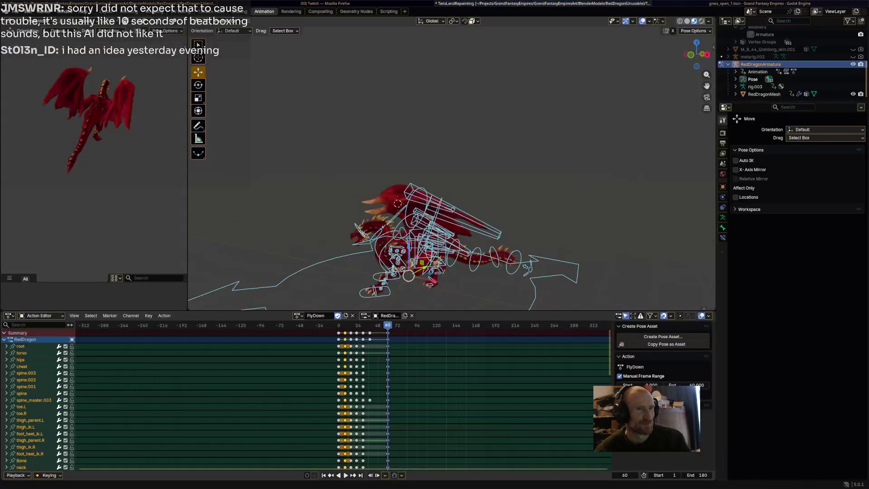
key(super+Left)
key(super+Left)
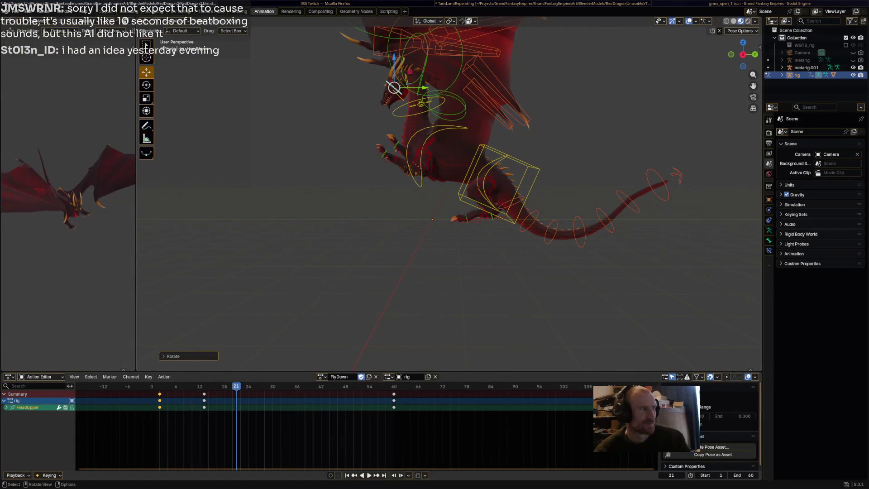
key(super+Right)
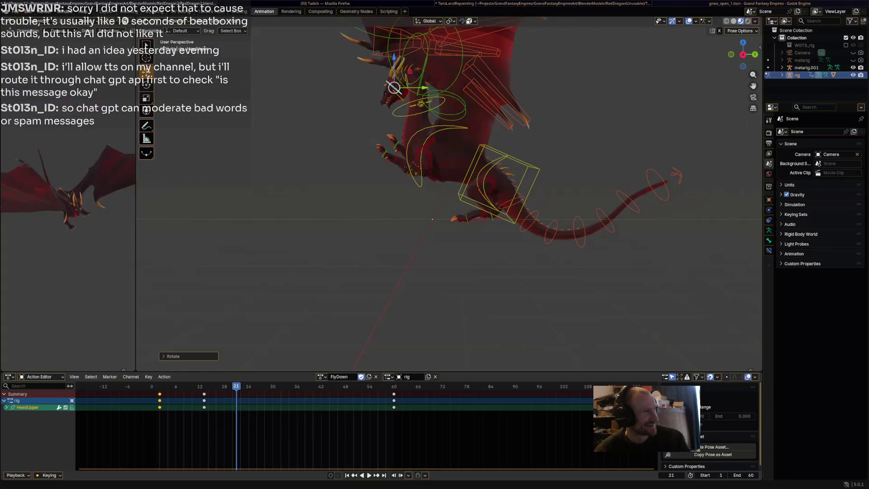
Select all the dragon's bones and key them at frame 21
middle_drag(435, 204, 606, 197)
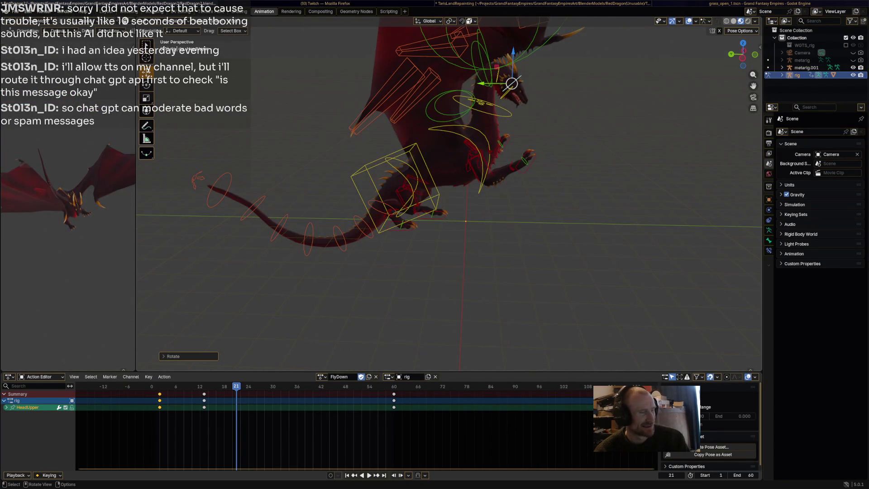
key(a)
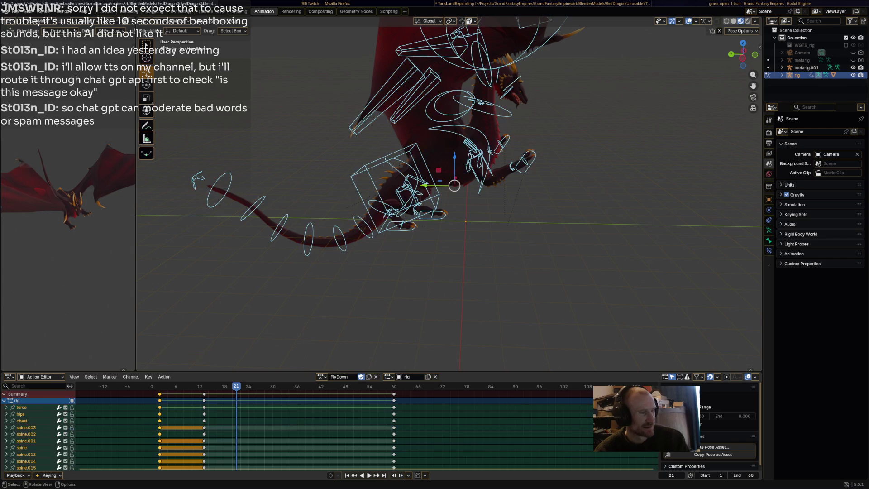
key(space)
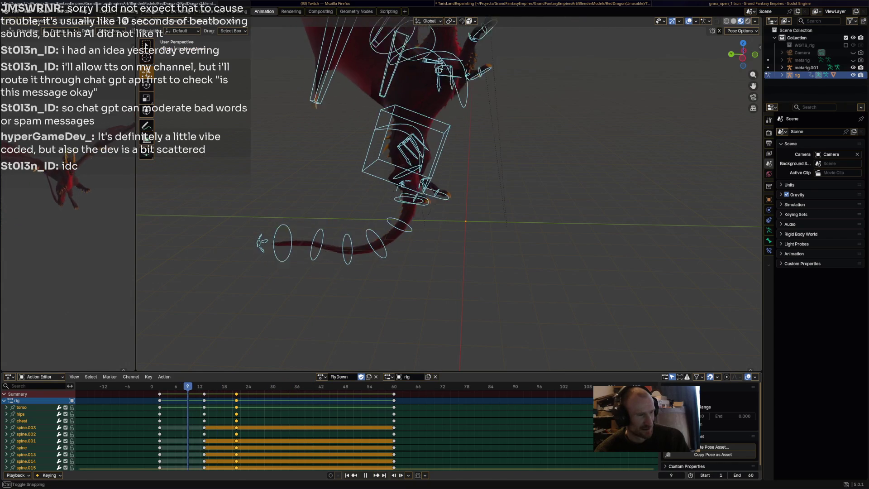
key(space)
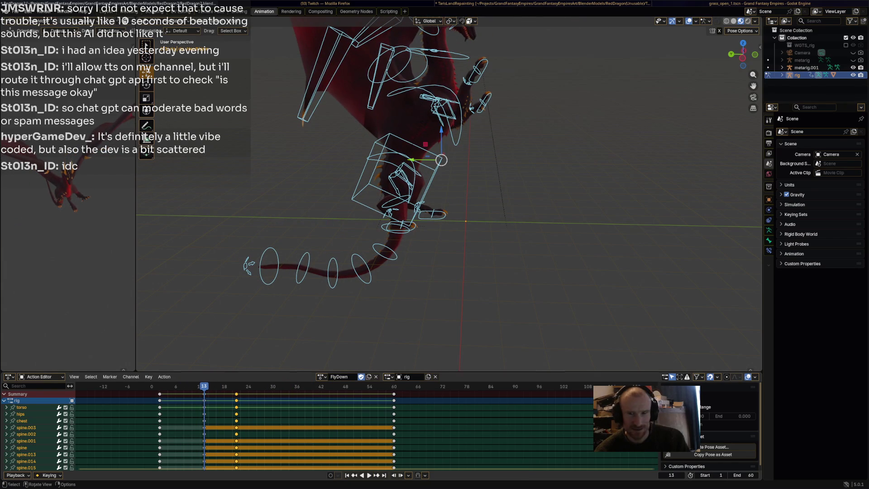
Slide the middle FlyDown keyframe slightly earlier and preview the animation
middle_drag(452, 227, 502, 208)
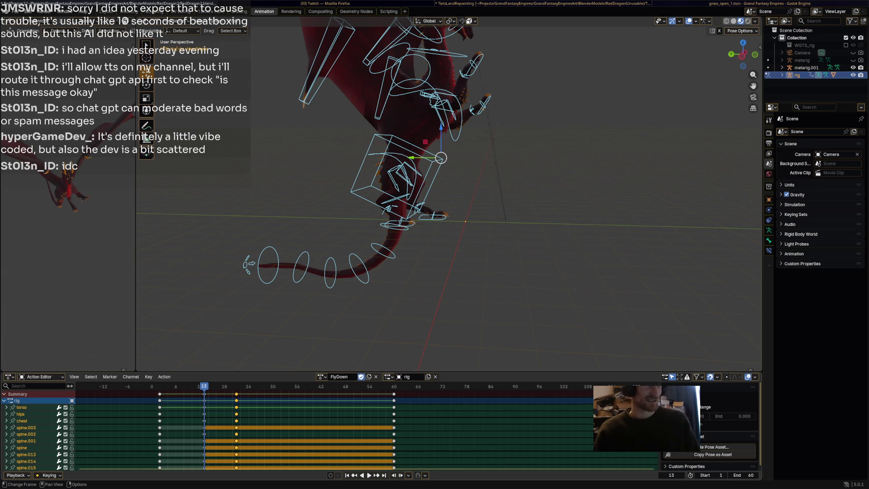
key(g)
key(Return)
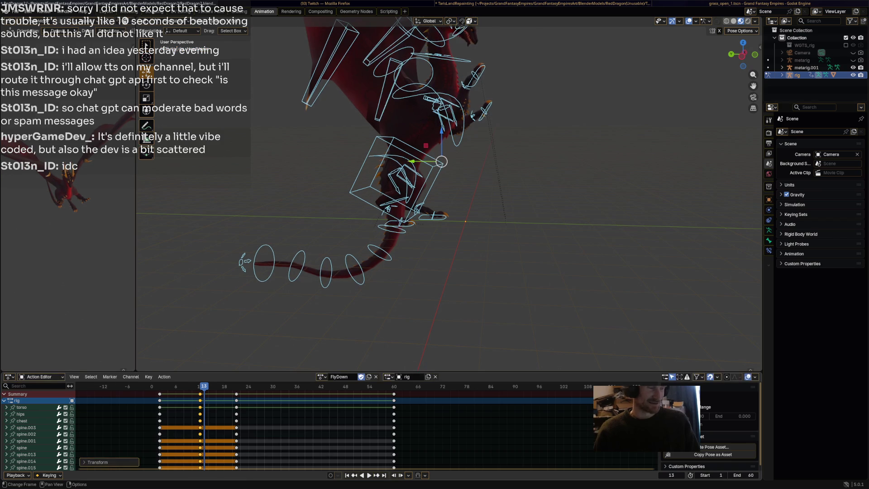
key(space)
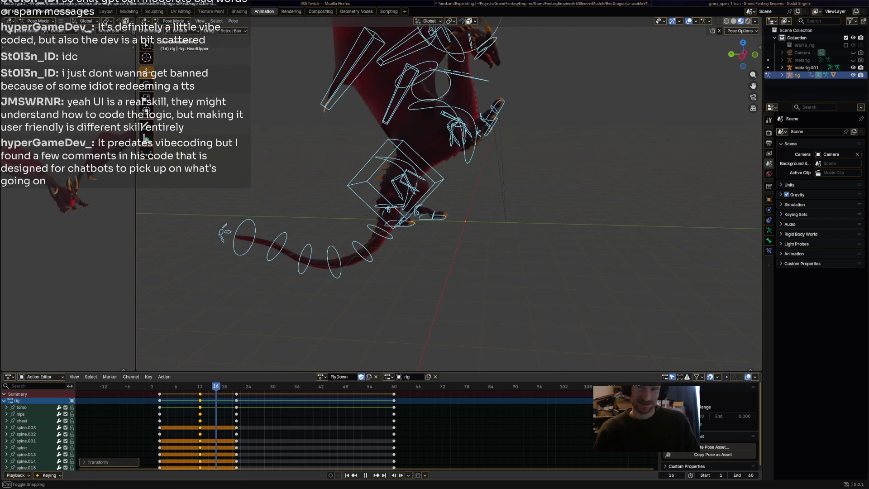
key(space)
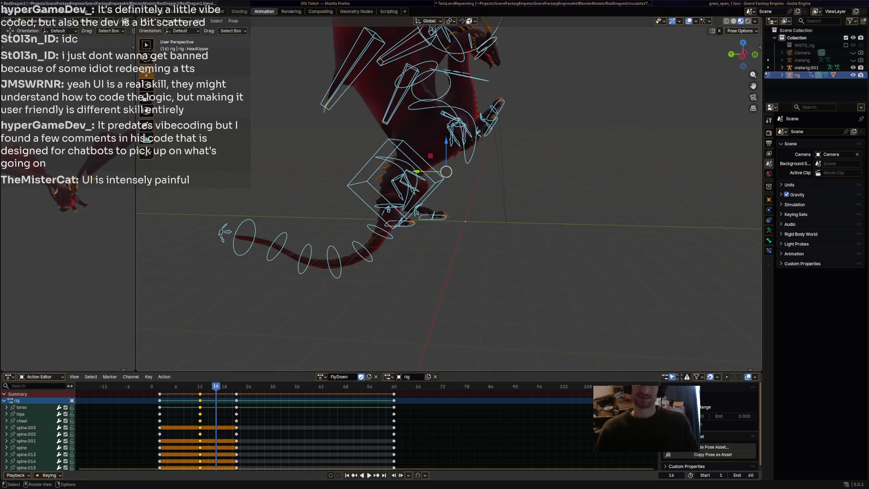
Switch through Godot and Blender windows, ending on OBS Studio
key(alt+Tab)
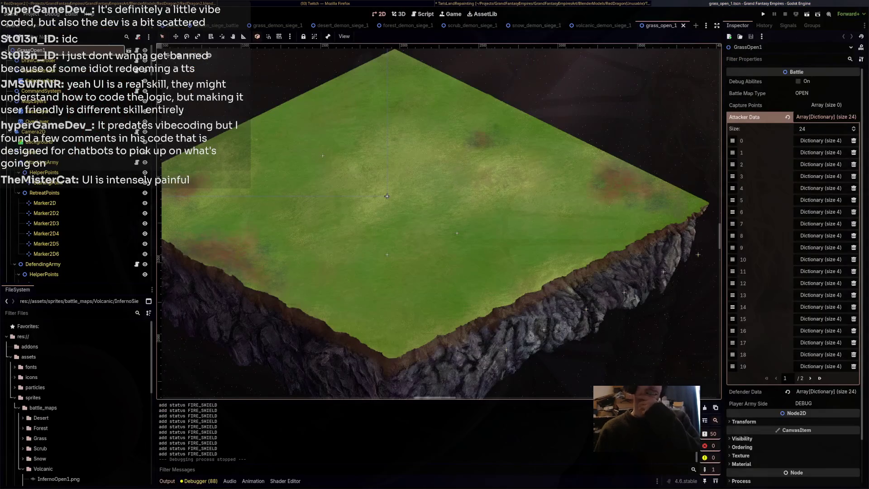
key(alt+Tab)
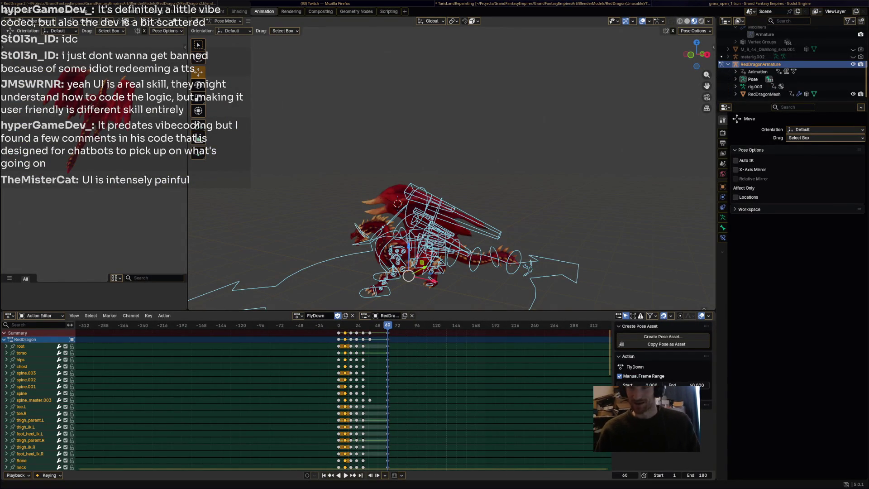
key(alt+Tab)
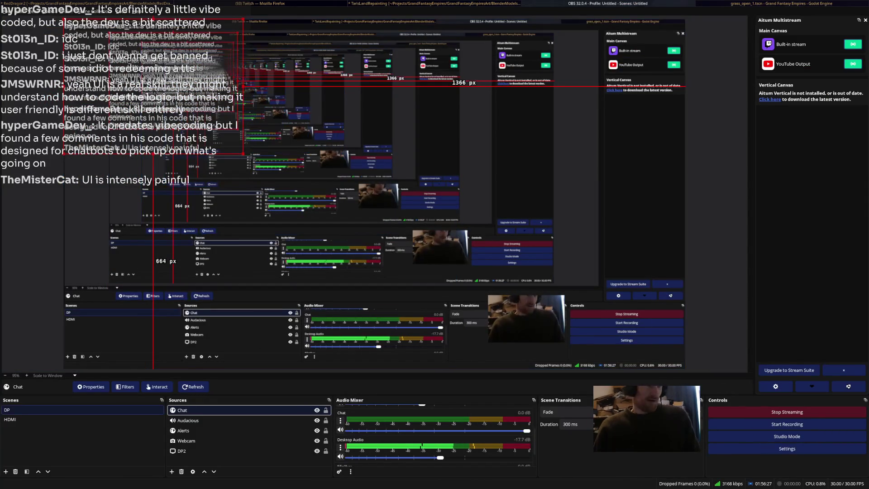
click(340, 429)
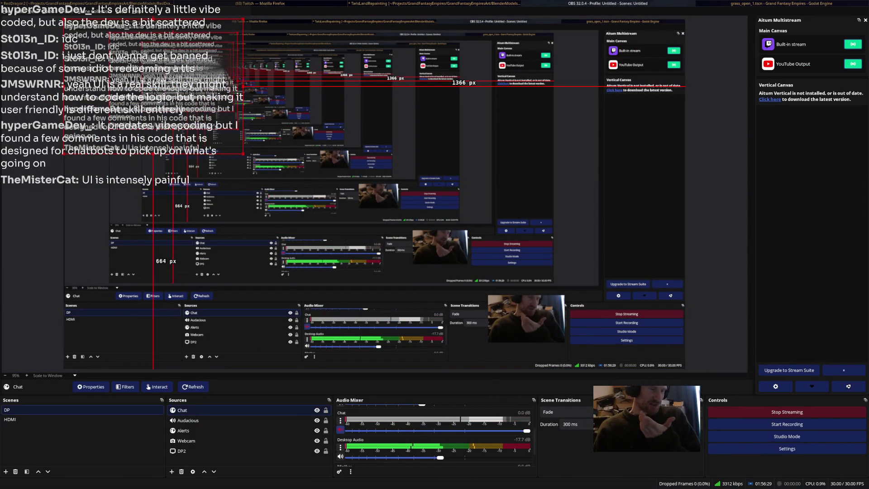
click(340, 429)
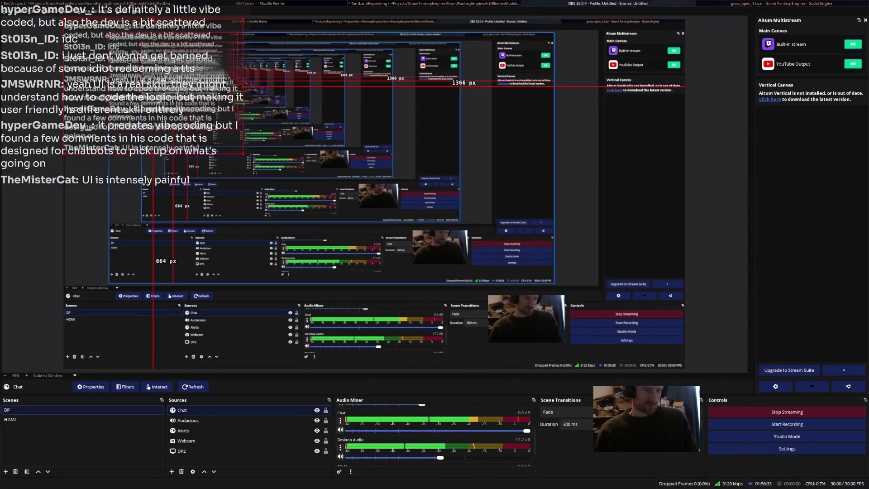
key(alt+Tab)
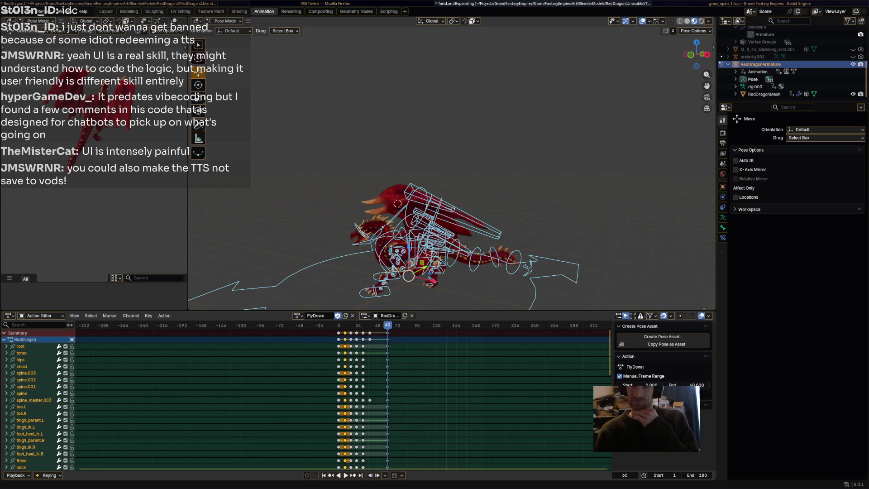
Preview the FlyDown animation and stop playback at frame 21
key(space)
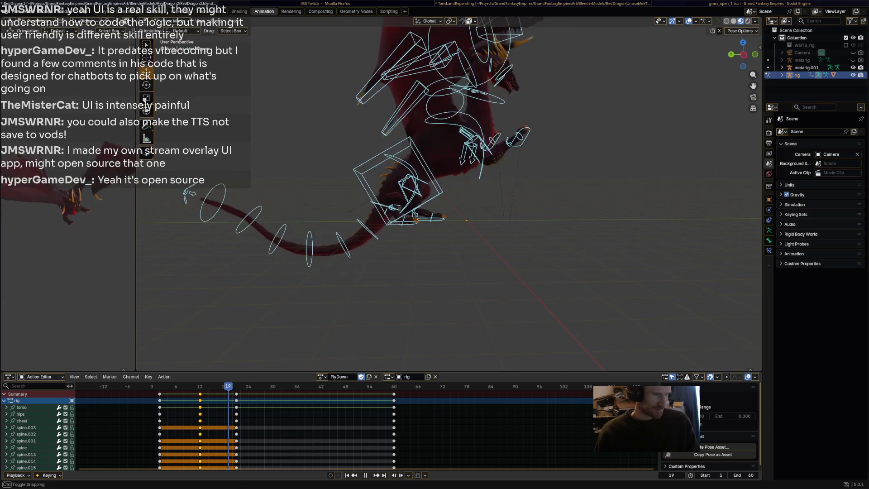
key(space)
click(460, 205)
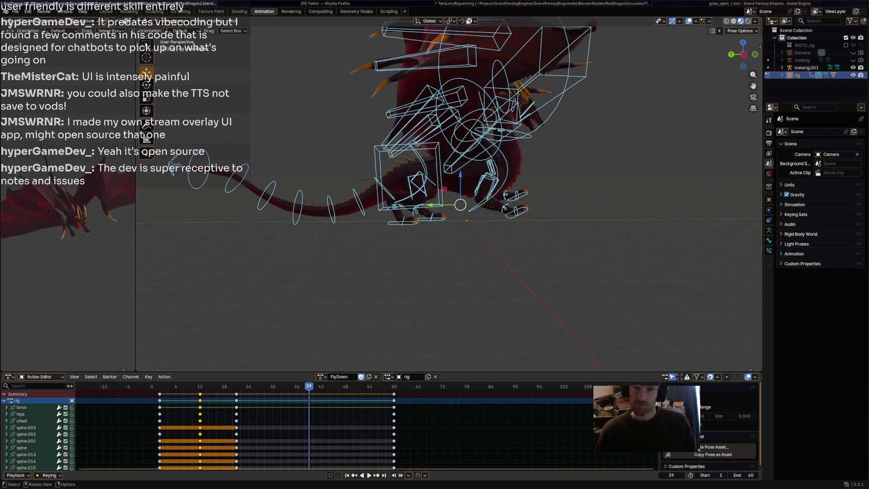
middle_drag(453, 271, 407, 272)
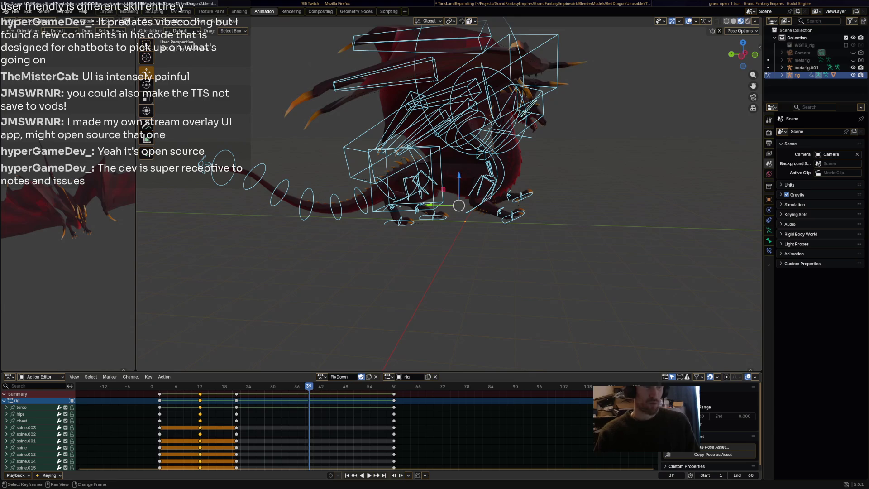
key(shift+ctrl+space)
key(space)
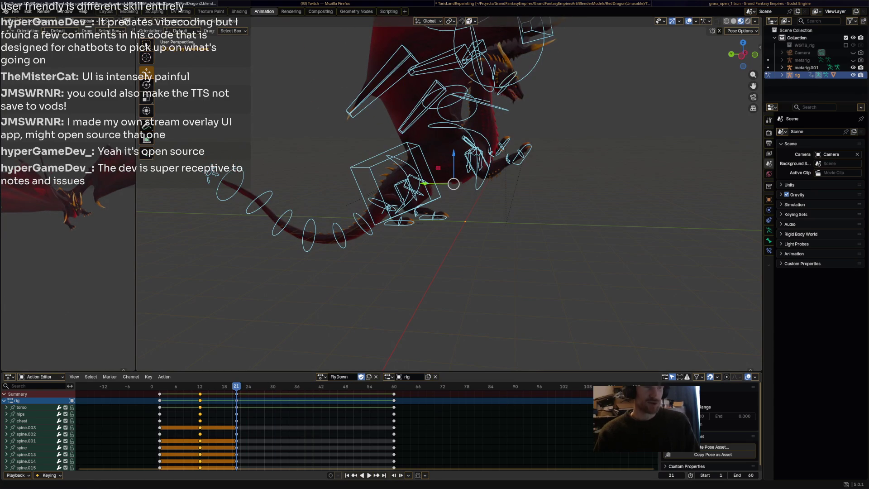
shift+middle_drag(453, 183, 403, 182)
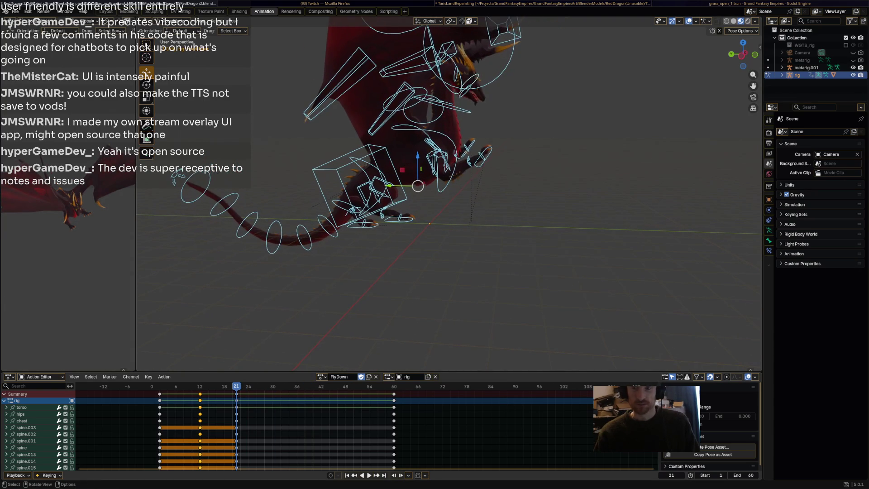
key(shift+ctrl+space)
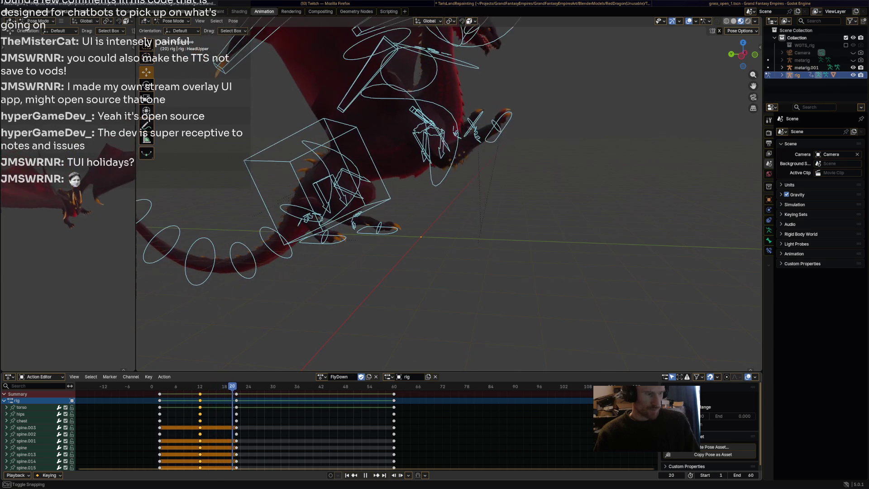
key(space)
Rotate the hips control bone and spine.003 to swing the dragon's body
click(386, 202)
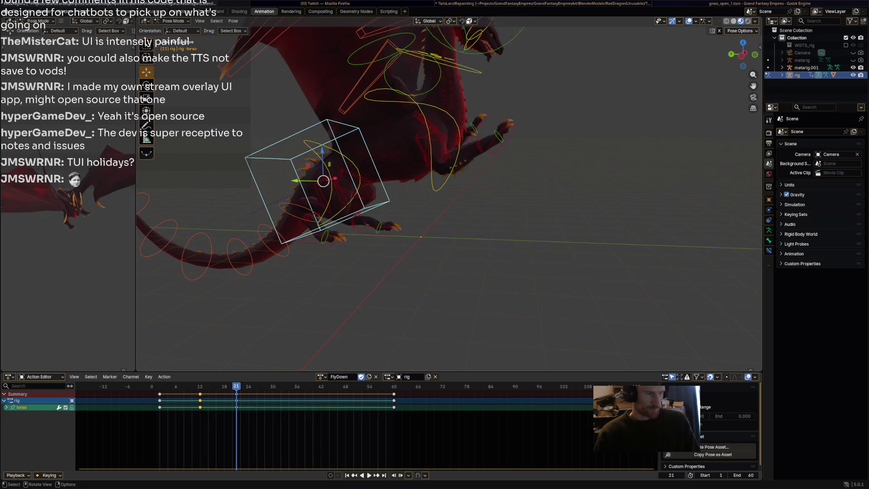
click(358, 181)
key(r)
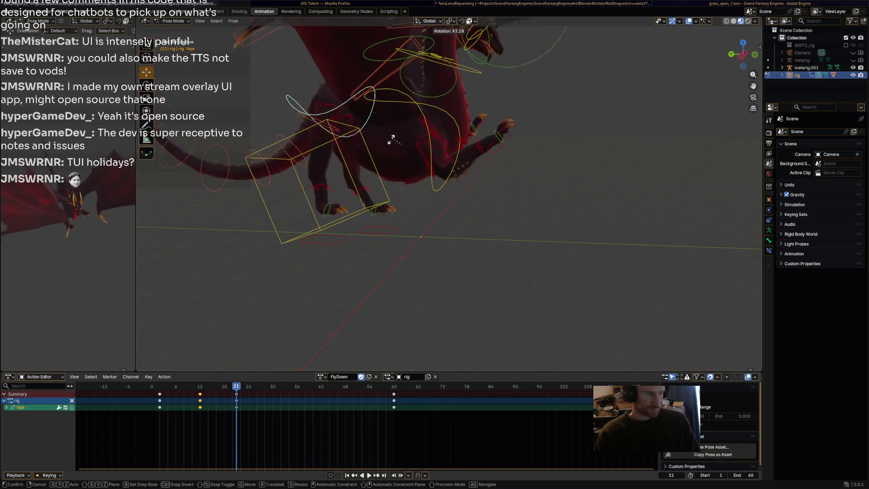
click(387, 172)
mouse_move(387, 174)
middle_down()
mouse_move(421, 176)
mouse_move(407, 172)
middle_up()
click(326, 177)
middle_drag(326, 176, 308, 172)
key(r)
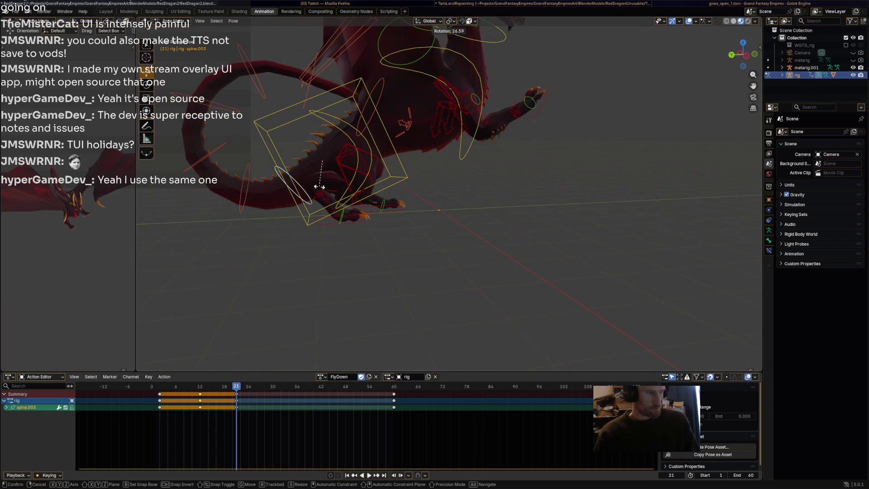
key(Return)
Rotate spine_master.003 on the back and curl the tail bone spine.001
shift+middle_drag(317, 174, 375, 178)
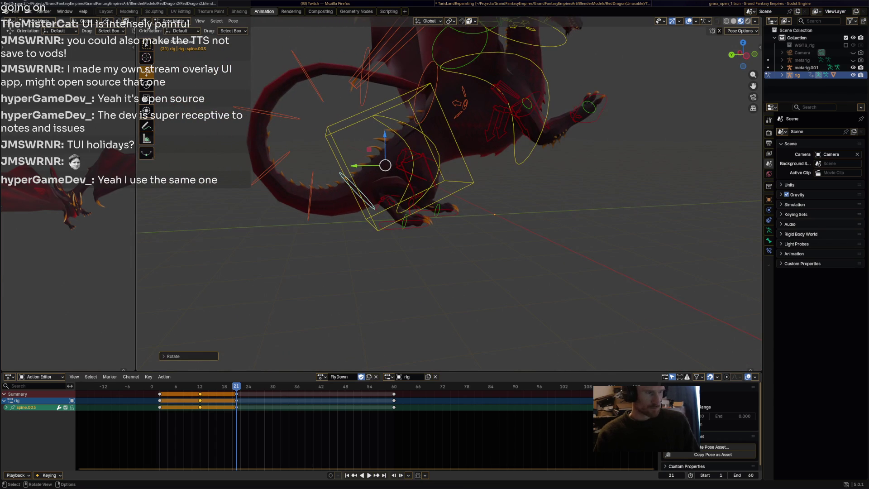
click(461, 97)
click(462, 97)
click(462, 97)
click(462, 93)
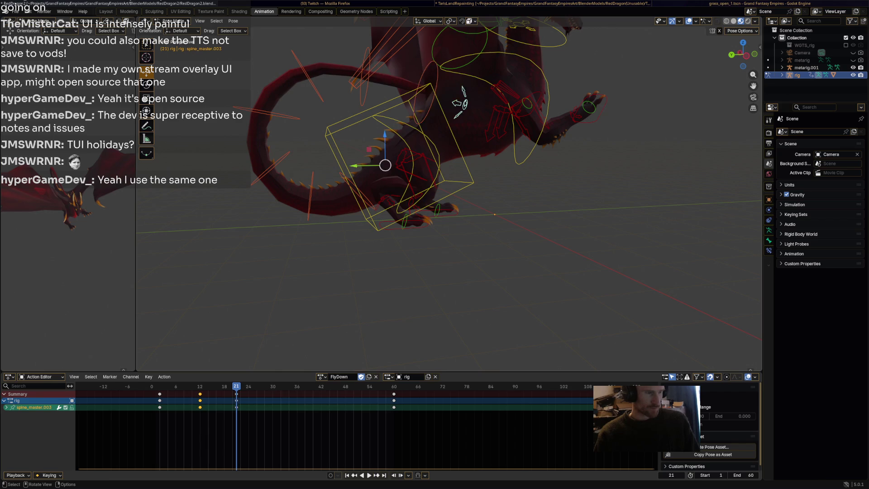
key(r)
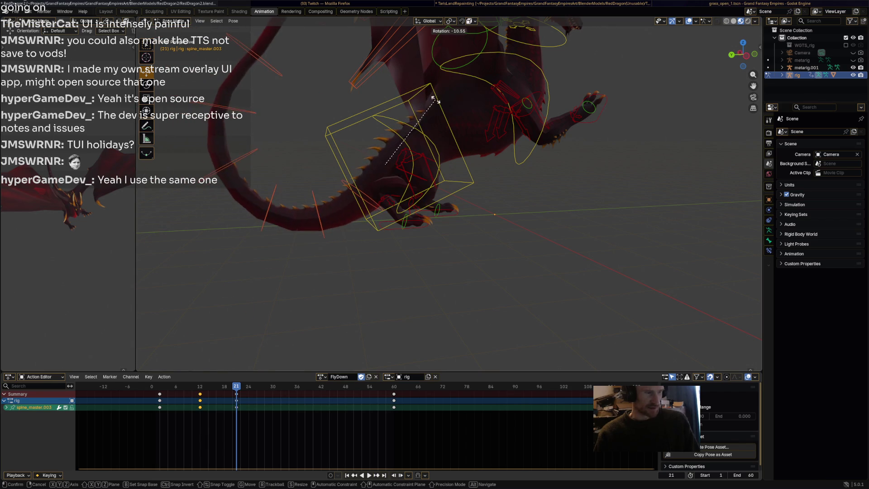
click(424, 35)
click(301, 199)
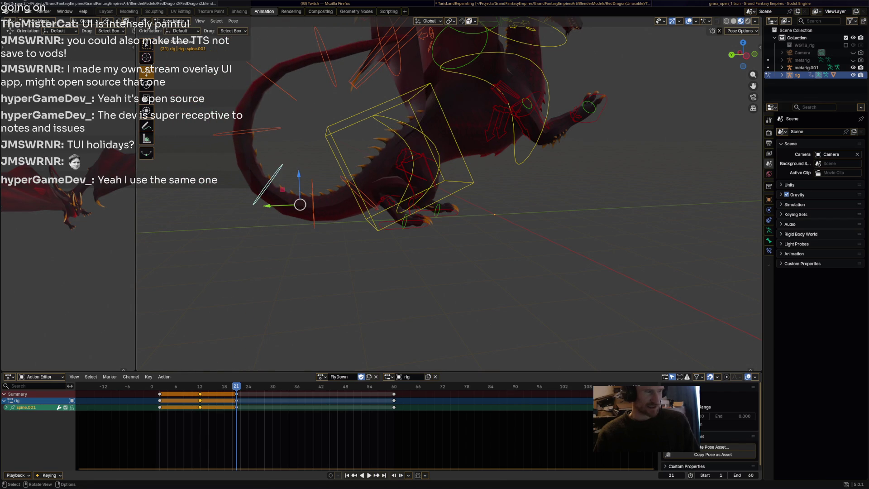
key(r)
click(266, 184)
middle_drag(265, 183, 197, 183)
Key every bone at frame 21 and play back FlyDown
key(a)
key(i)
key(space)
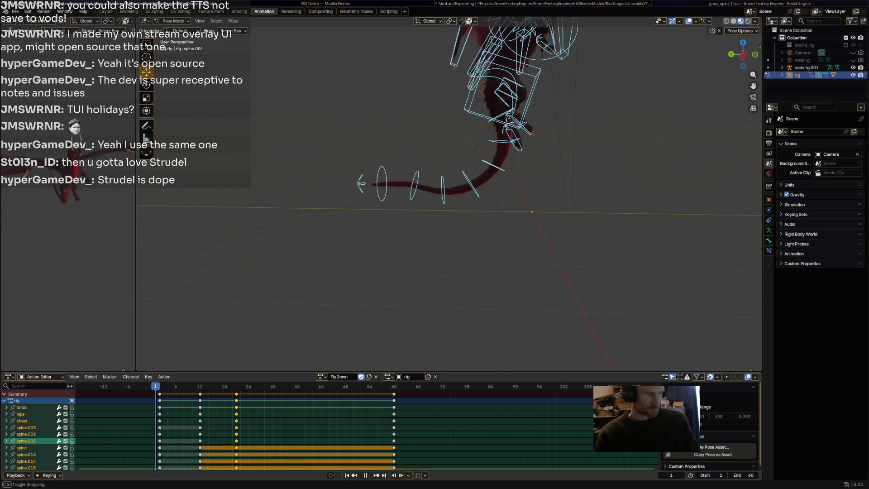
At frame 12, rotate tail bone spine.001 and key all bones
key(space)
click(498, 177)
key(r)
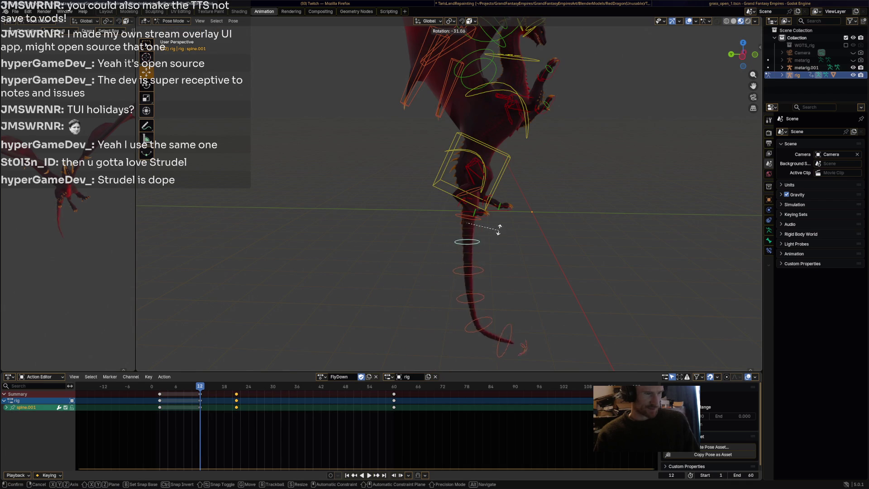
click(499, 221)
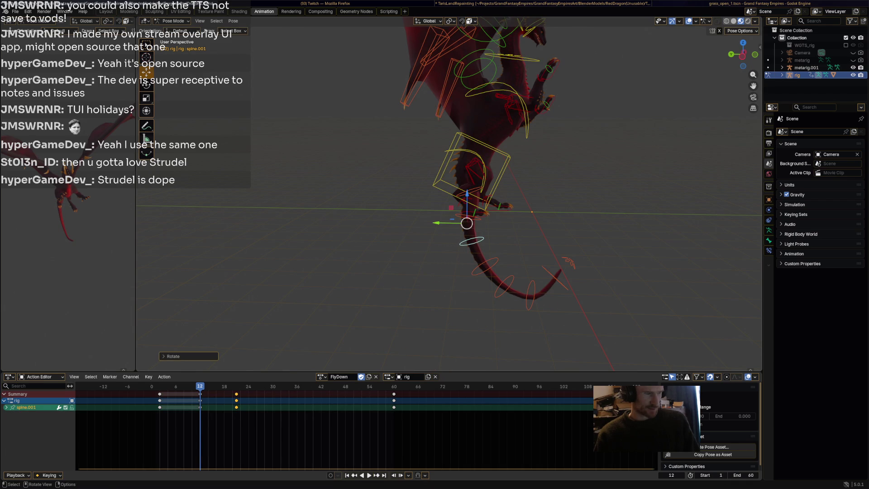
key(a)
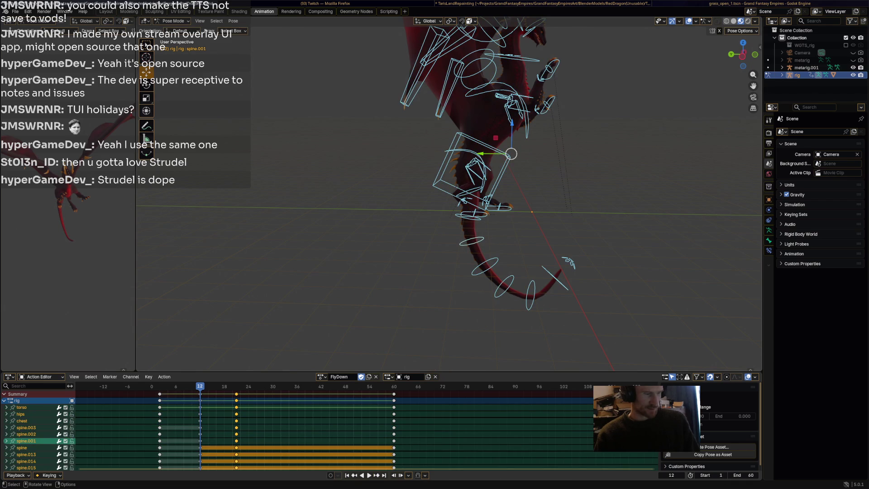
key(i)
Preview the motion from frame 2 and stop again at frame 12
drag(200, 386, 159, 387)
key(space)
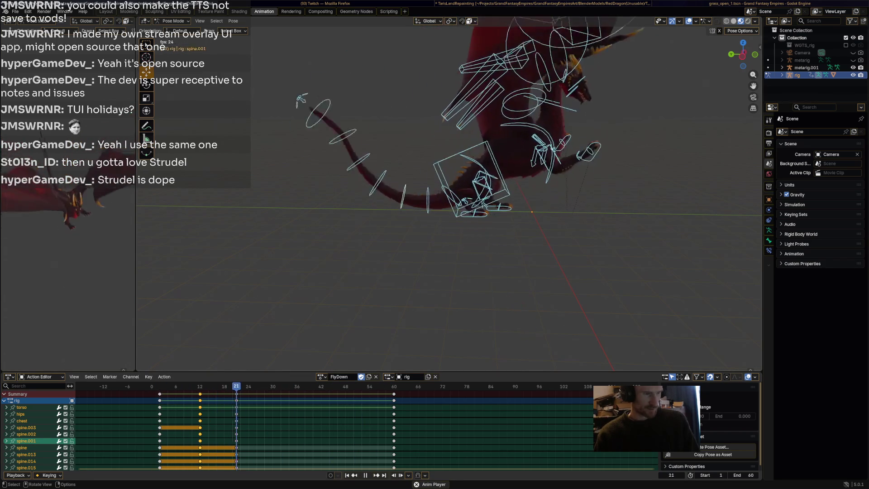
key(space)
key(space)
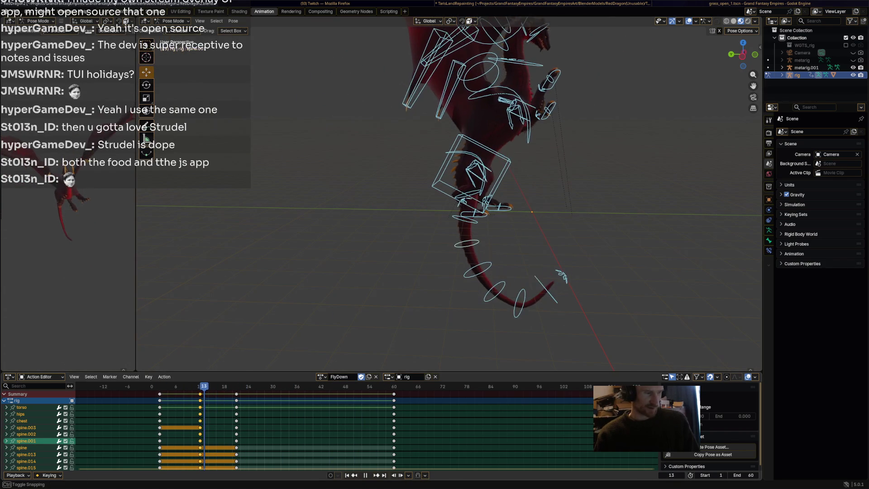
key(space)
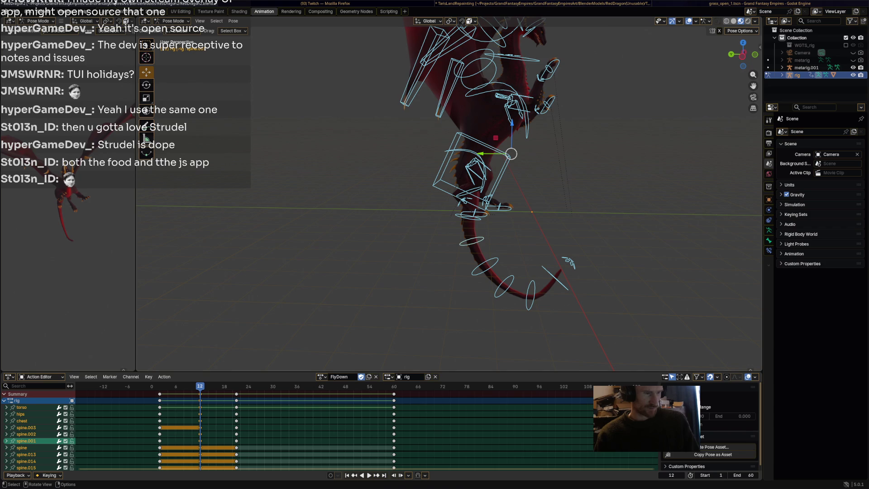
Rotate tail bones spine.002 and spine.001 further, select all bones, and preview the revised curl
click(462, 170)
click(479, 212)
click(471, 195)
key(r)
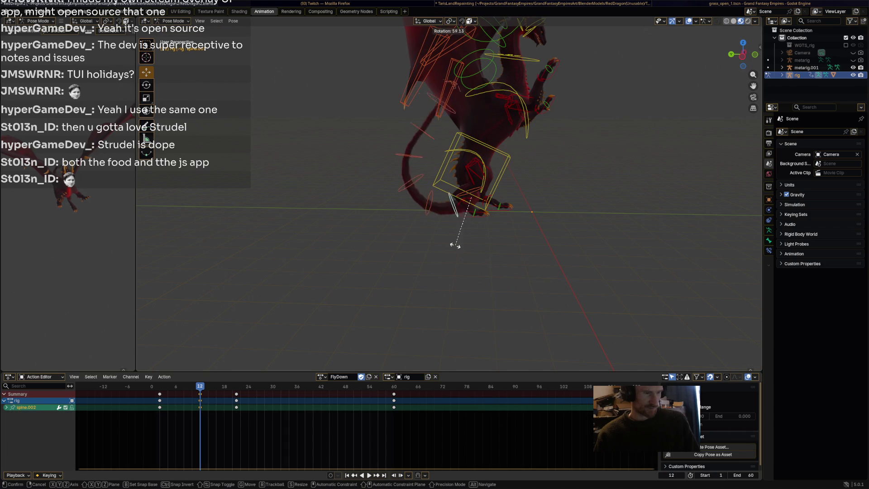
click(464, 238)
click(430, 207)
key(r)
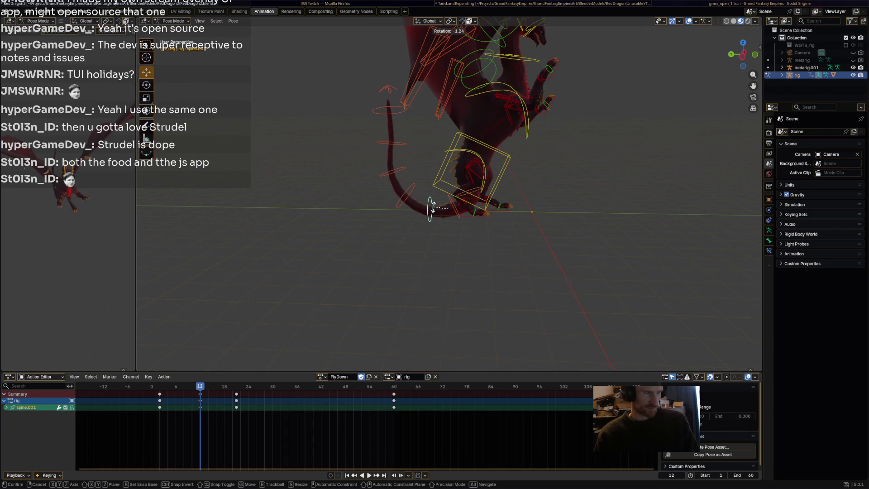
click(432, 208)
key(a)
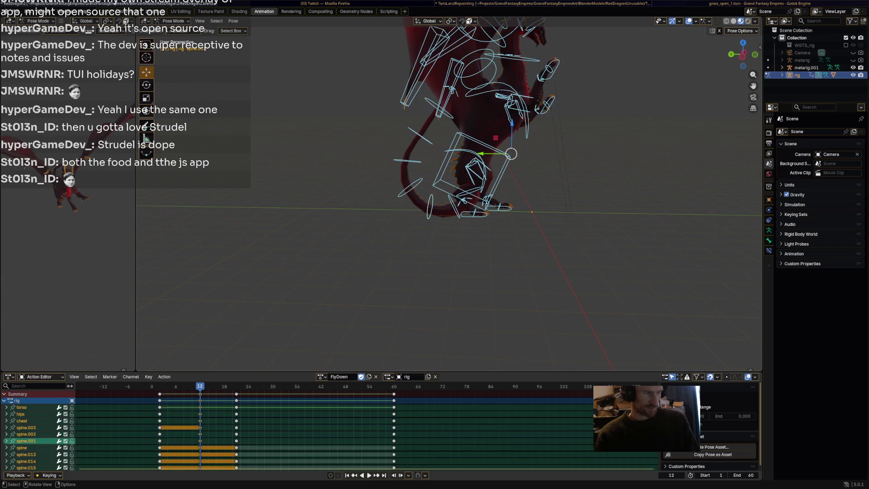
key(space)
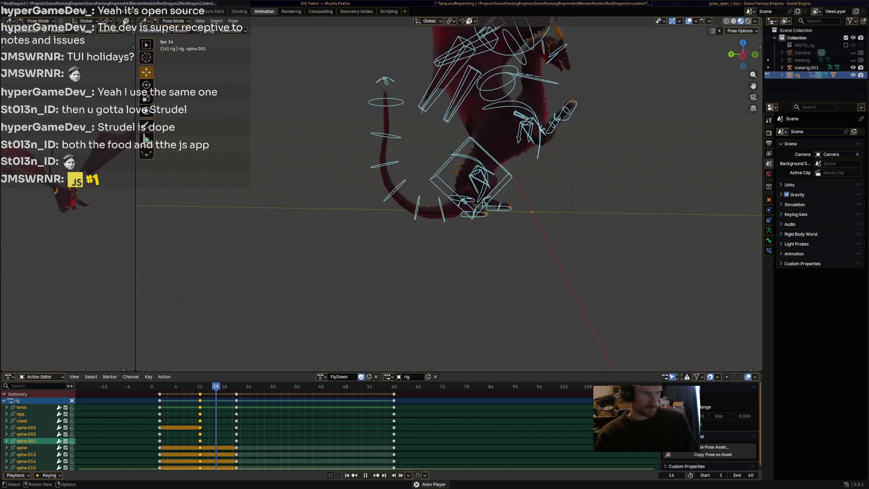
key(space)
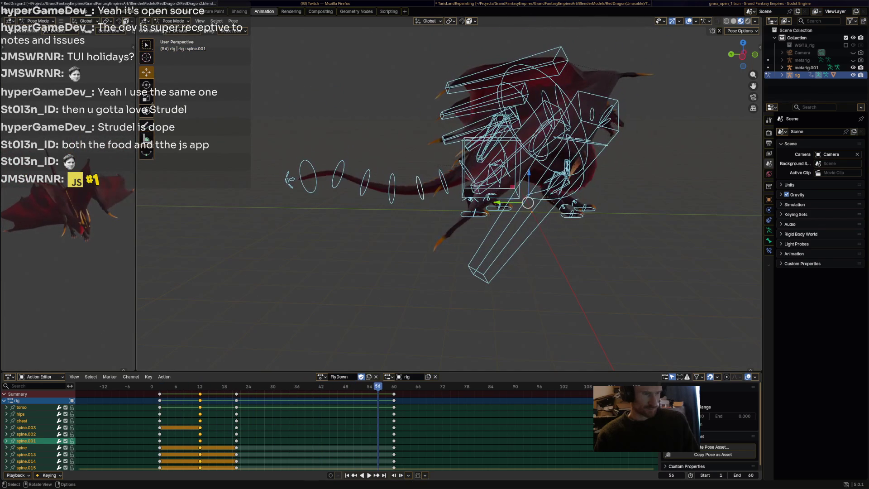
Scrub through the action to review poses and stop at frame 21
mouse_move(206, 386)
mouse_down()
mouse_move(192, 386)
mouse_move(236, 386)
mouse_up()
middle_drag(452, 226, 552, 219)
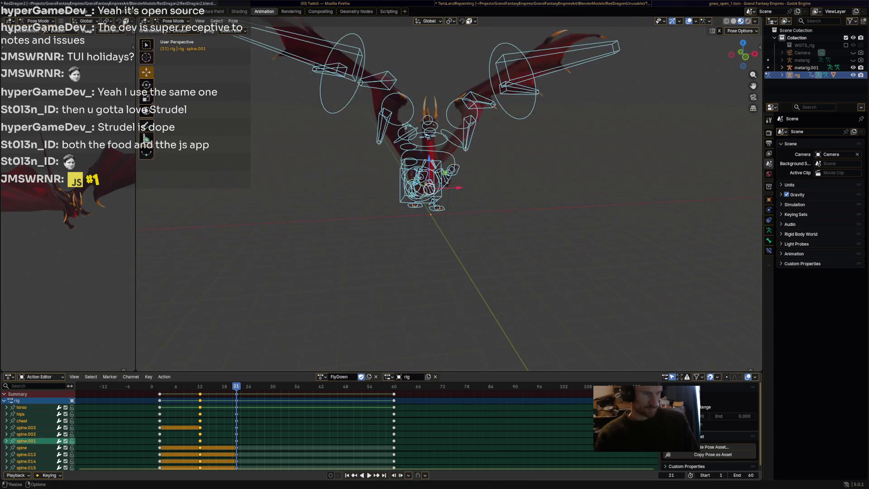
drag(236, 386, 192, 386)
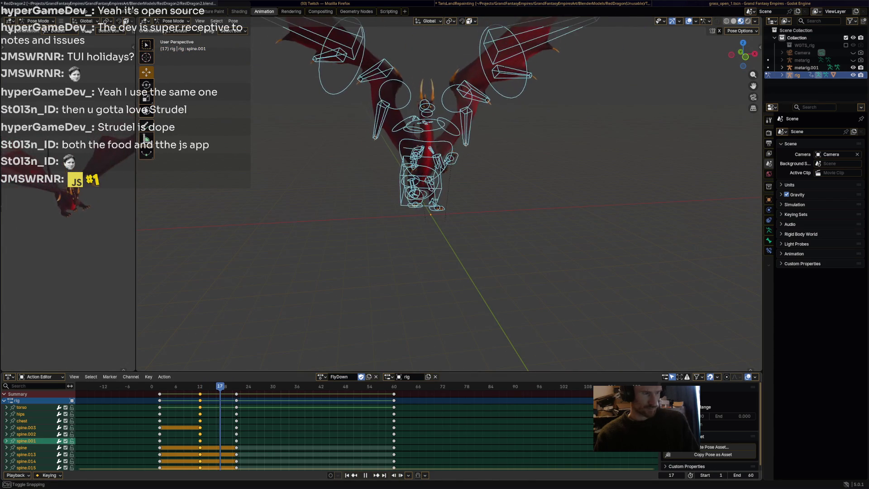
key(space)
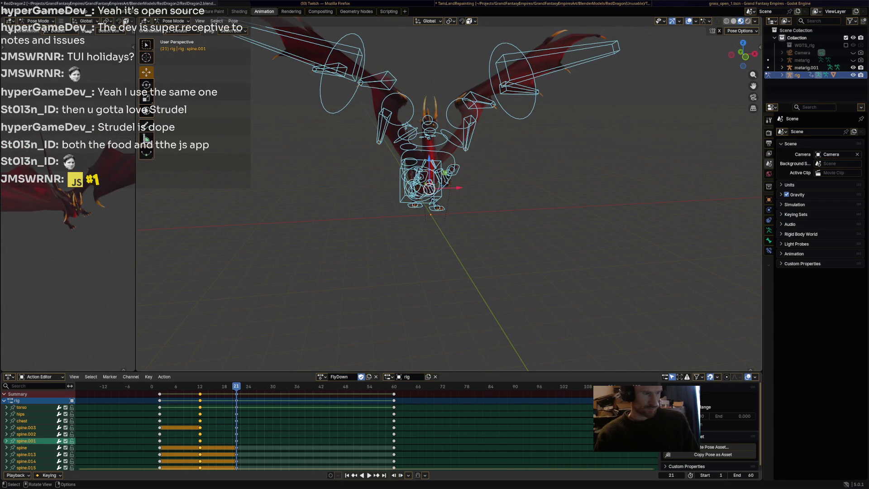
Rotate the left wing bones Wing.001.L and Wing.002.L
click(468, 129)
middle_drag(434, 226, 488, 209)
click(521, 144)
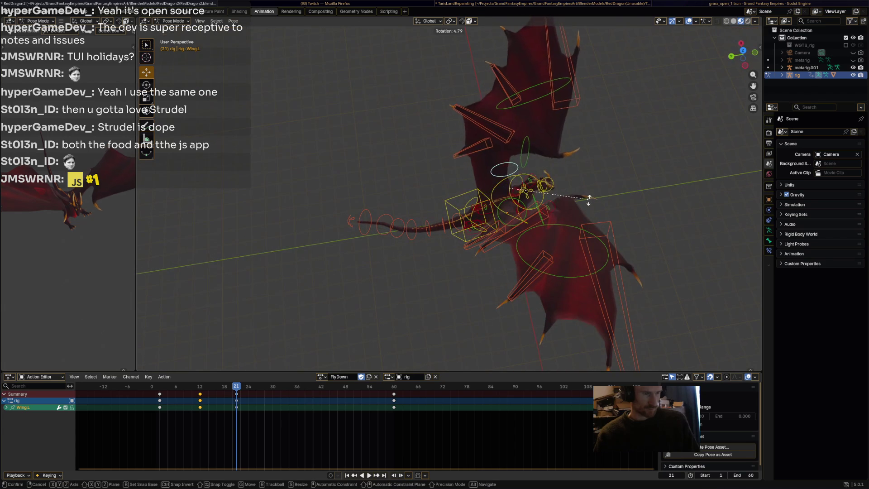
key(r)
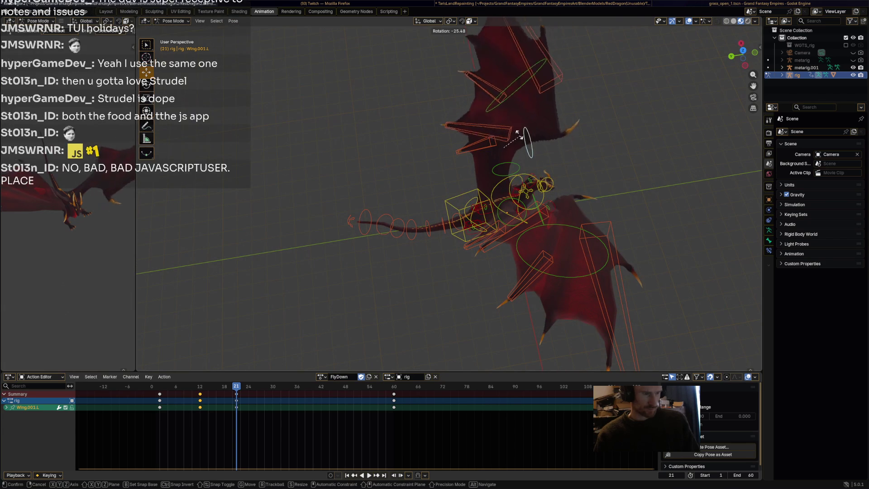
click(525, 149)
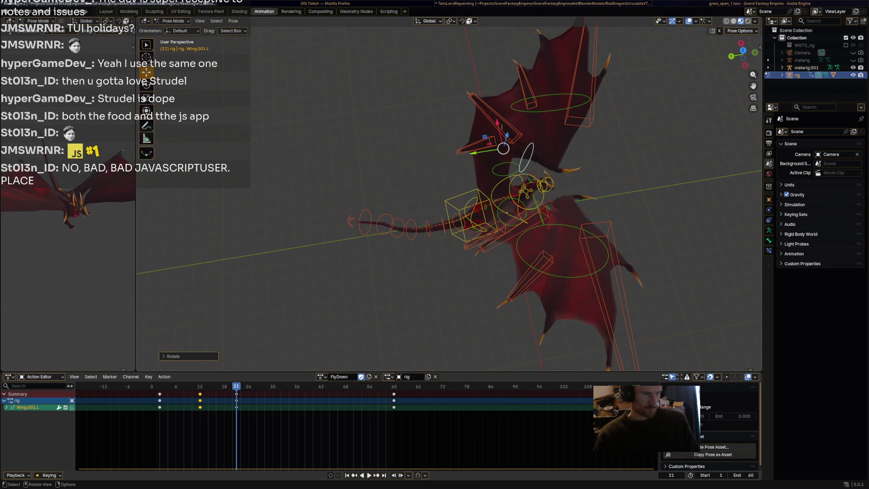
click(549, 95)
key(r)
click(538, 108)
Swing Wing.001.L further up and rotate Wing.L upward
click(525, 151)
key(r)
click(528, 148)
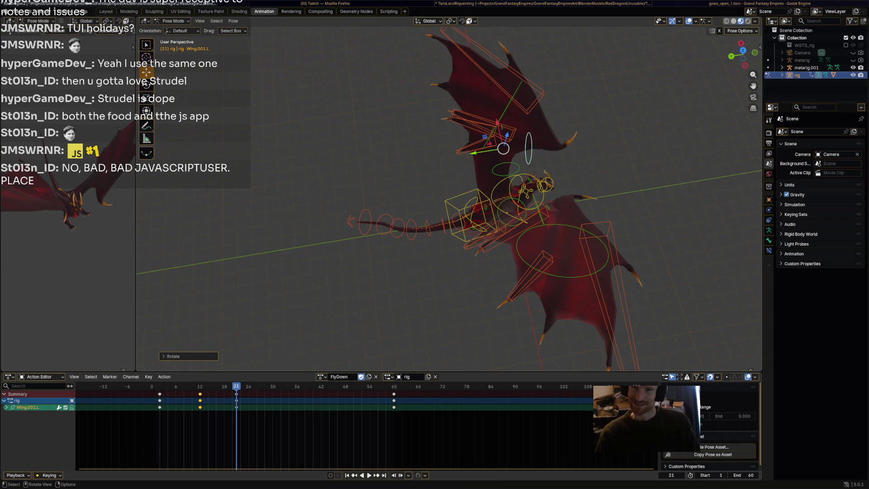
shift+middle_drag(453, 204, 432, 240)
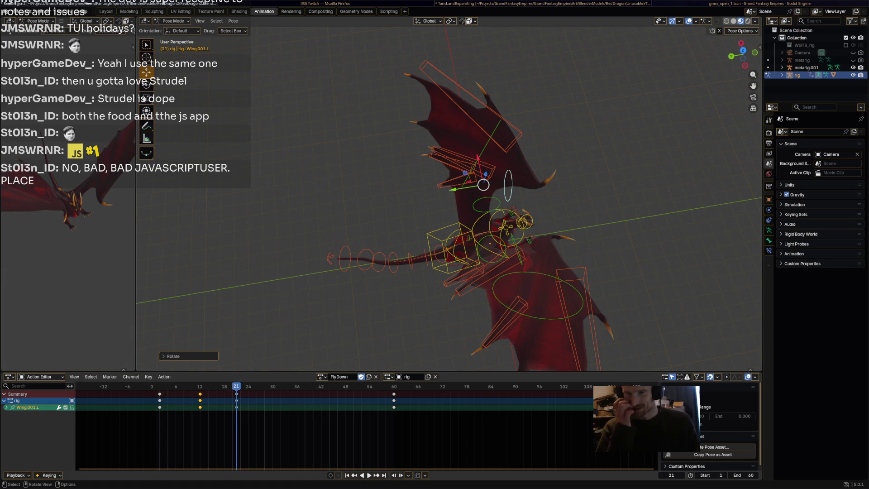
key(bracketleft)
key(r)
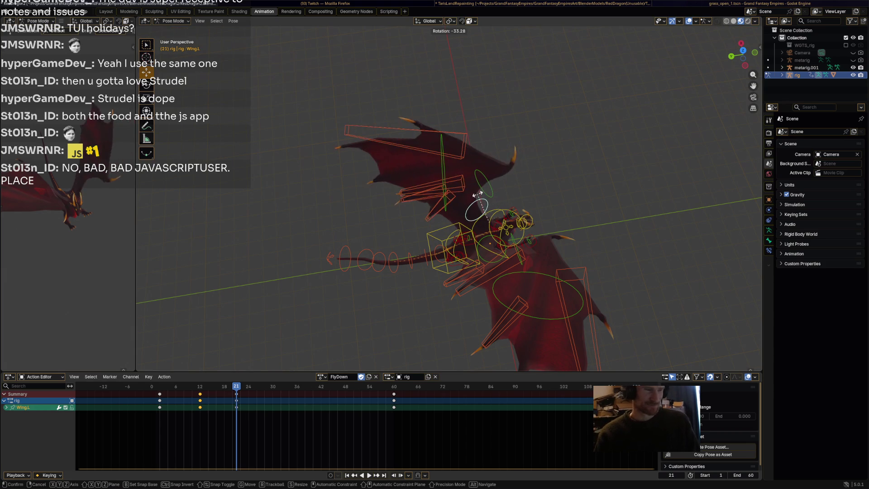
key(Return)
Raise the right wing by rotating Wing.001.R and Wing.002.R
mouse_move(448, 226)
middle_down()
mouse_move(548, 183)
mouse_move(549, 155)
mouse_move(551, 194)
middle_up()
key(ctrl+shift+m)
key(bracketright)
key(r)
click(572, 126)
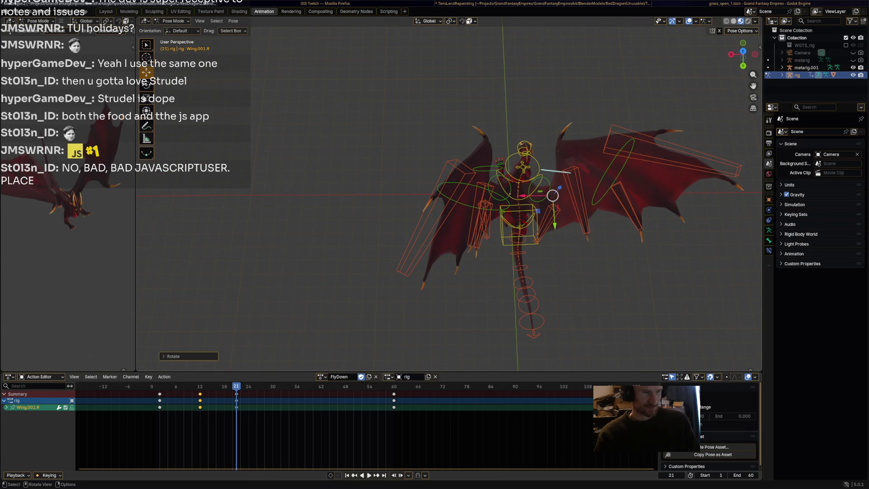
key(bracketright)
key(r)
click(561, 150)
middle_drag(561, 149, 556, 128)
key(r)
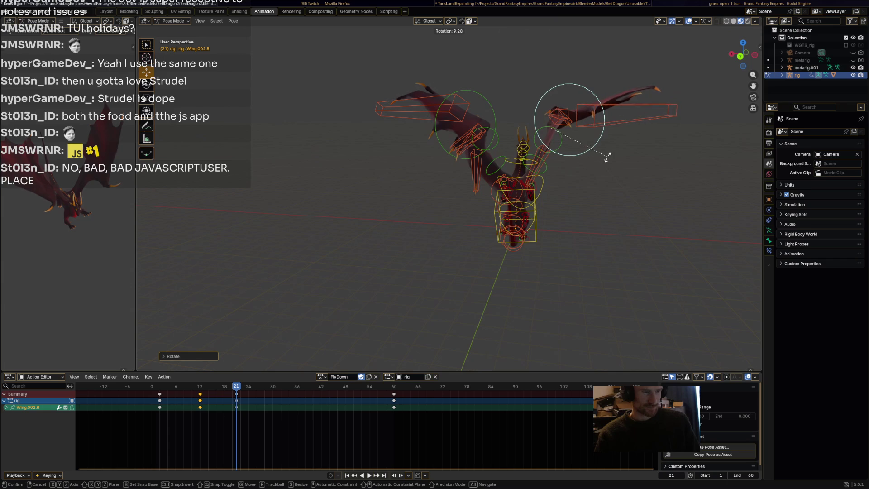
click(609, 151)
Key all bones at frame 21 and preview the wings from frame 15
key(a)
key(i)
drag(236, 386, 212, 386)
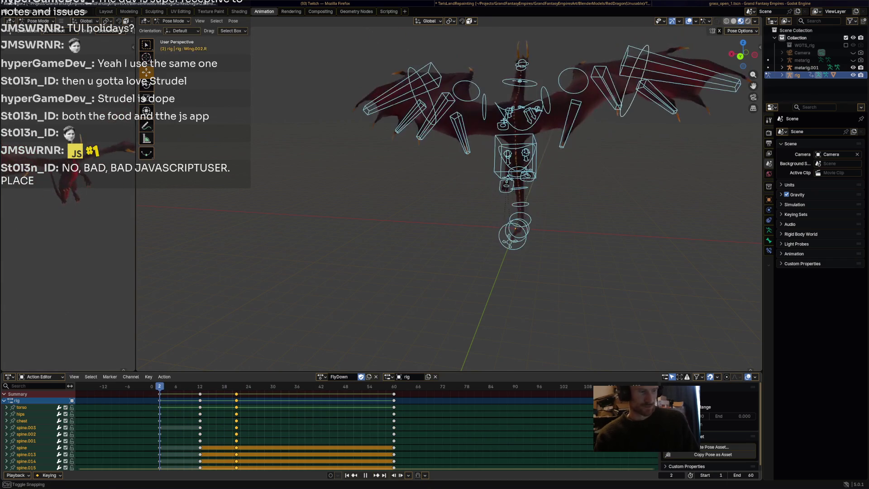
key(space)
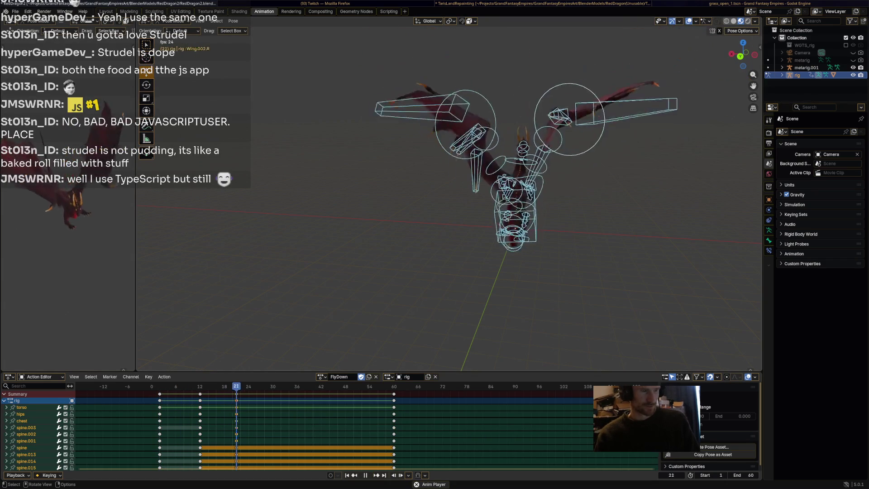
key(space)
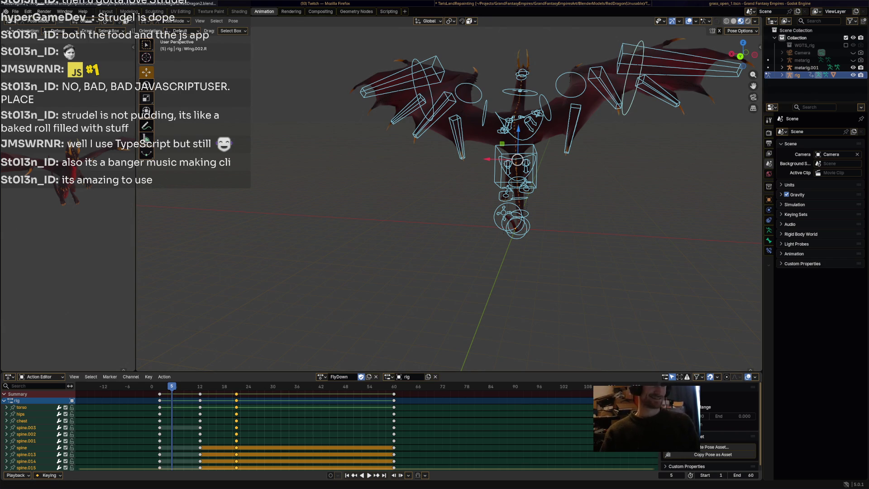
Bring up the Alacritty terminal window
key(super+Return)
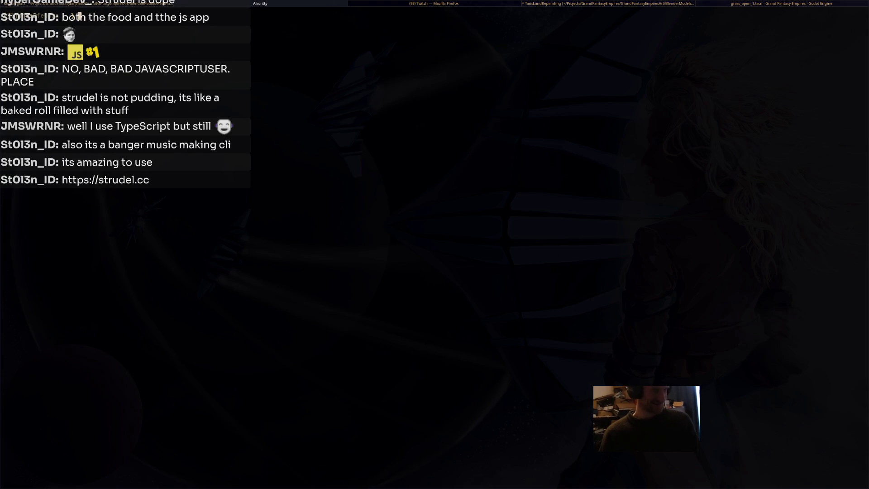
Run 'dnf search' for strudel in Alacritty, then switch to the Twitch Stream Manager
text(dnf )
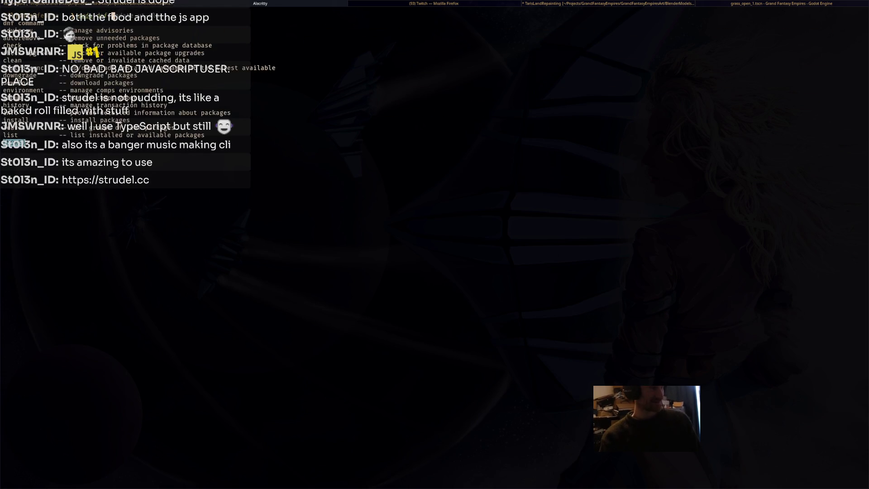
text(search strudel)
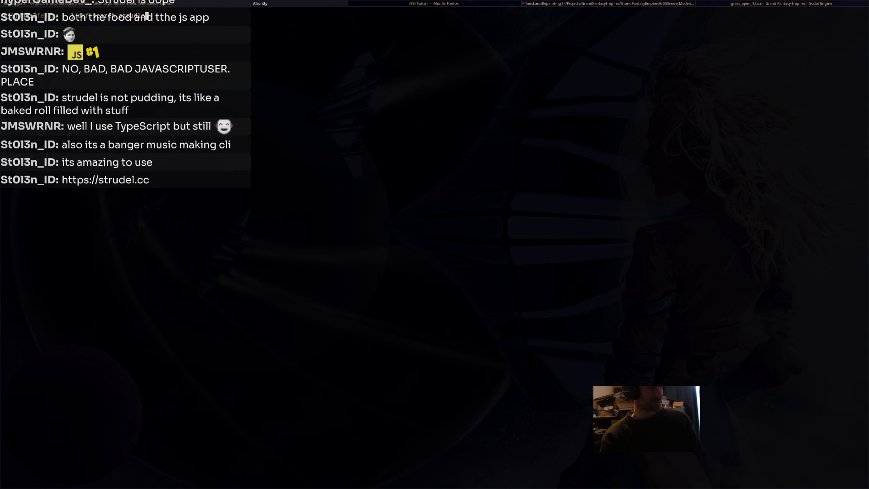
key(Return)
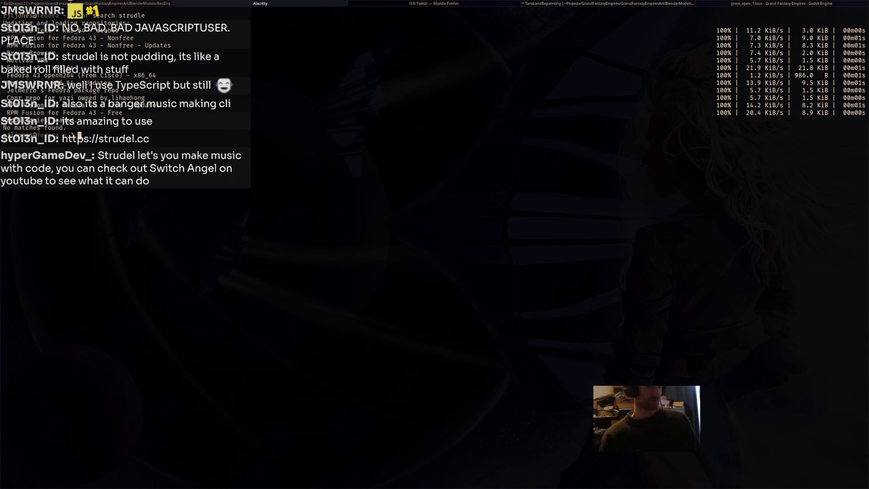
key(super+Right)
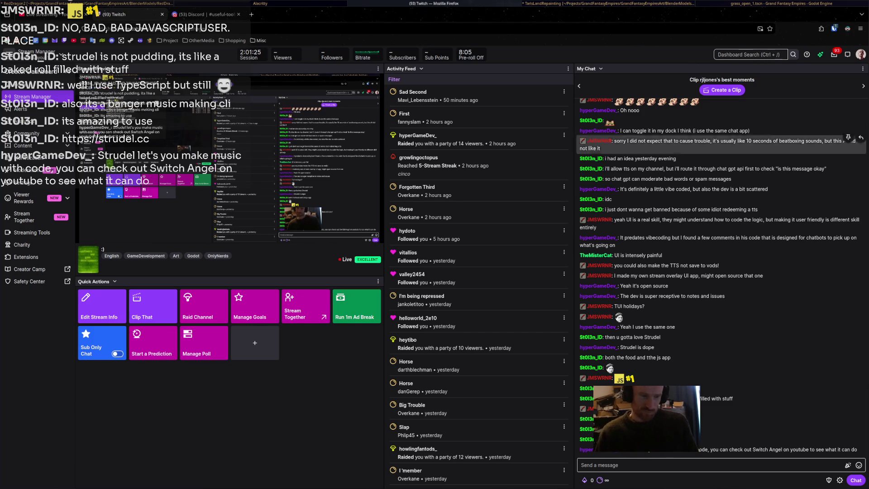
Open the strudel.cc link from the stream chat in a new Firefox tab
click(624, 439)
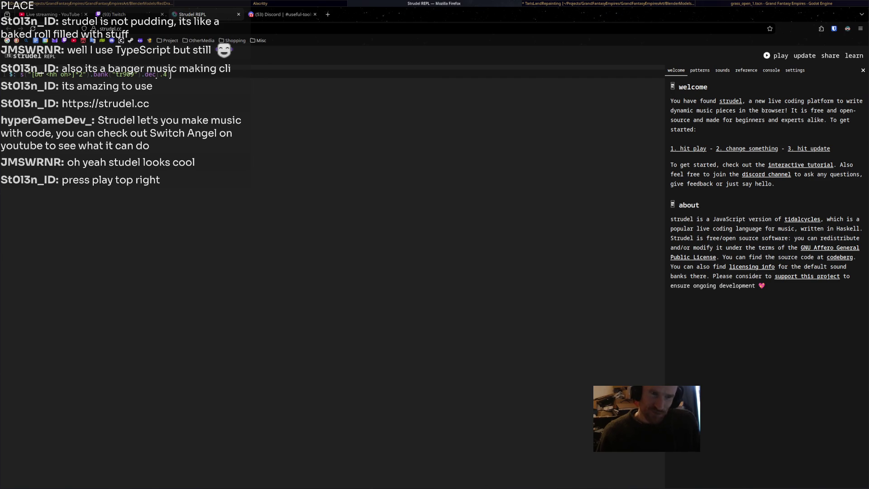
Play and stop Strudel's sample drum pattern, close Strudel, and open the shared Instagram post
key(ctrl+Return)
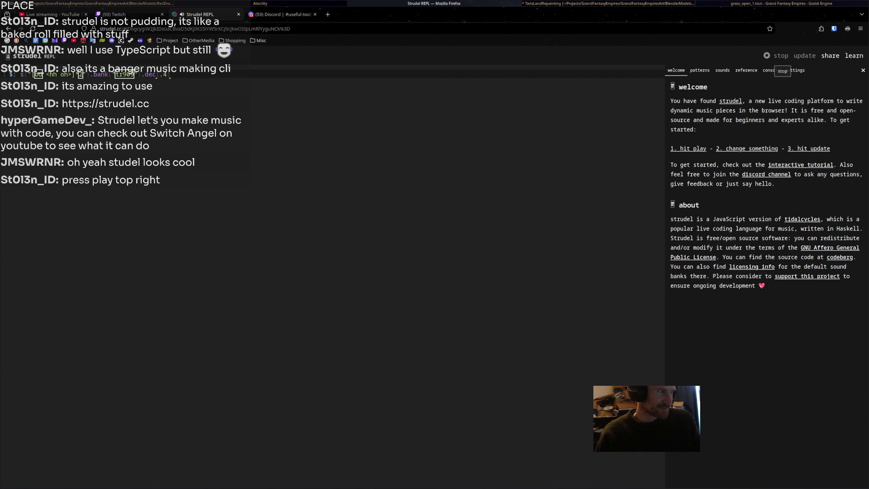
key(ctrl+period)
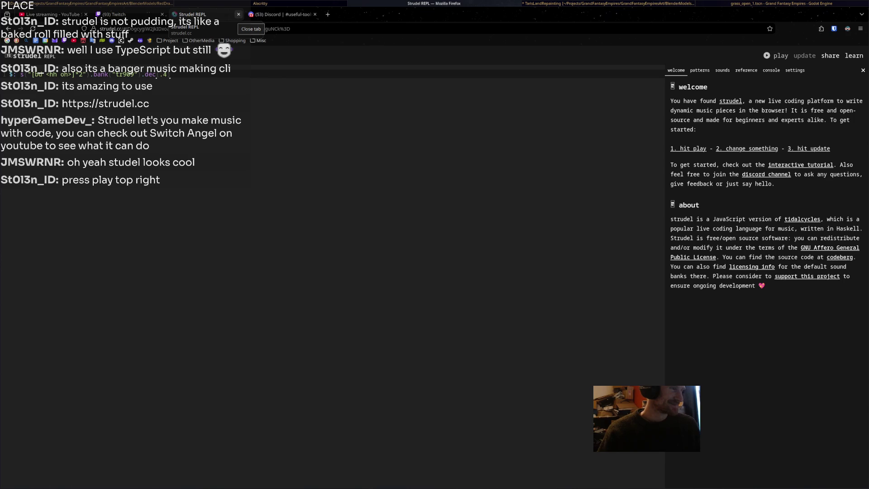
click(238, 14)
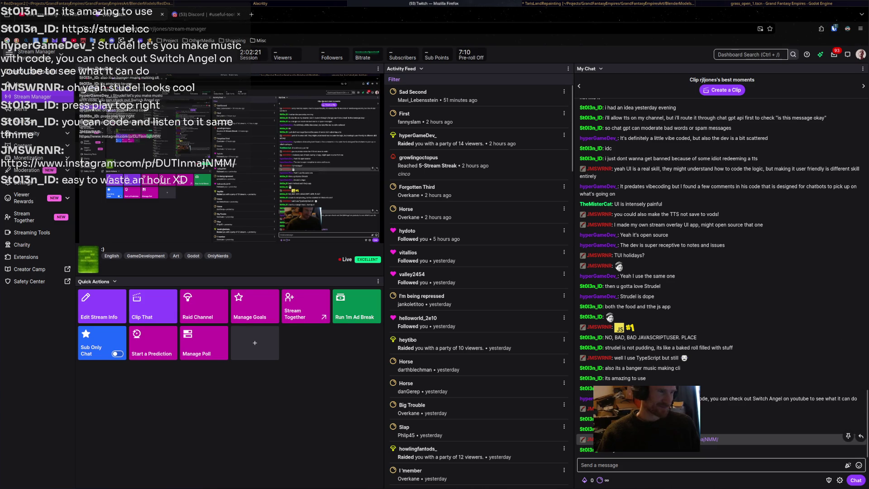
middle_click(708, 439)
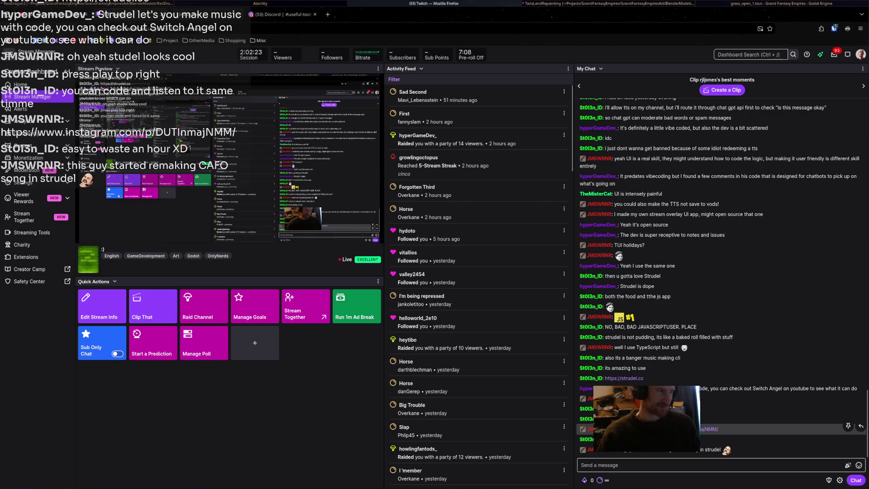
key(ctrl+Tab)
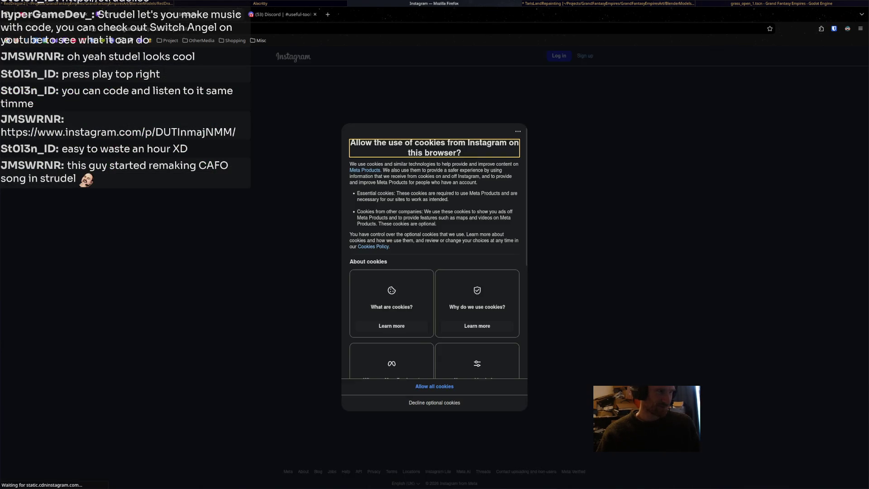
Dismiss Instagram's cookie prompt to glimpse the shared post, then close that tab
click(434, 386)
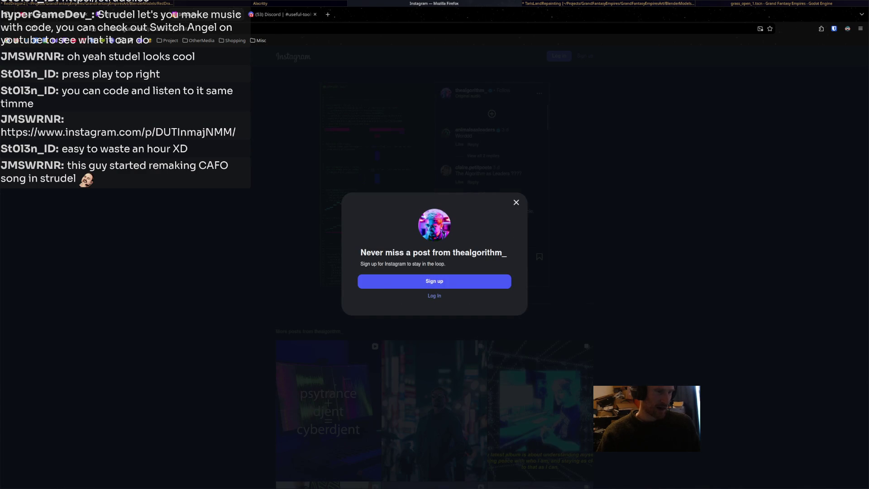
key(ctrl+w)
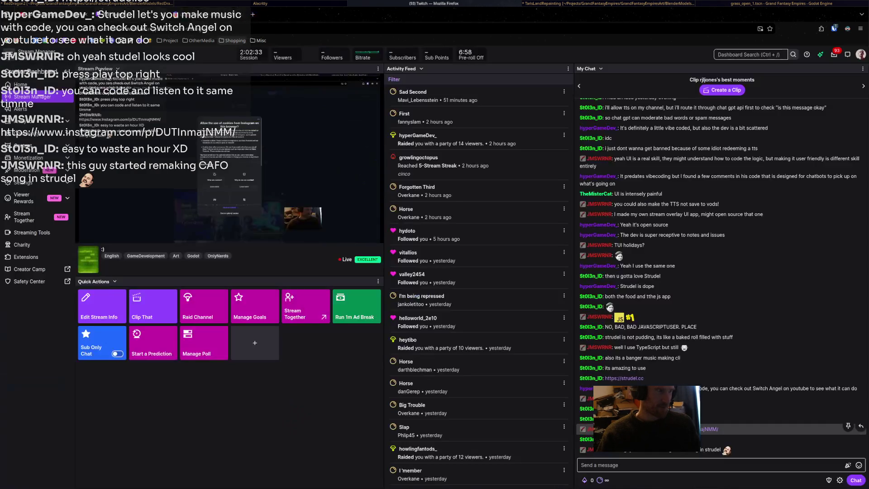
Click the Twitch chat box, then return to Blender, orbit around the dragon and play FlyDown
click(678, 465)
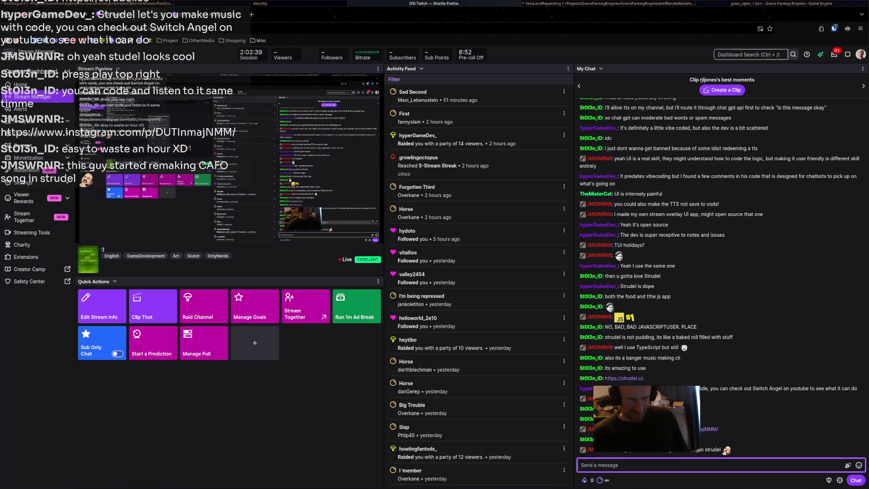
key(super+1)
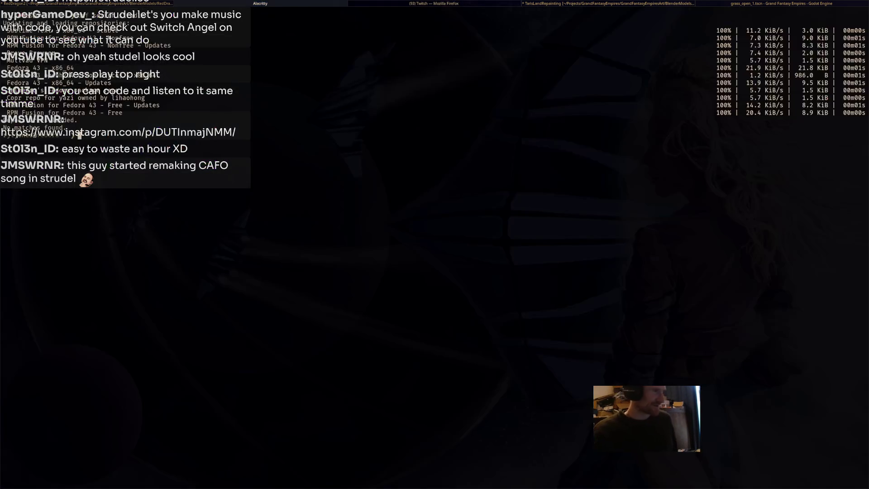
middle_drag(448, 203, 538, 206)
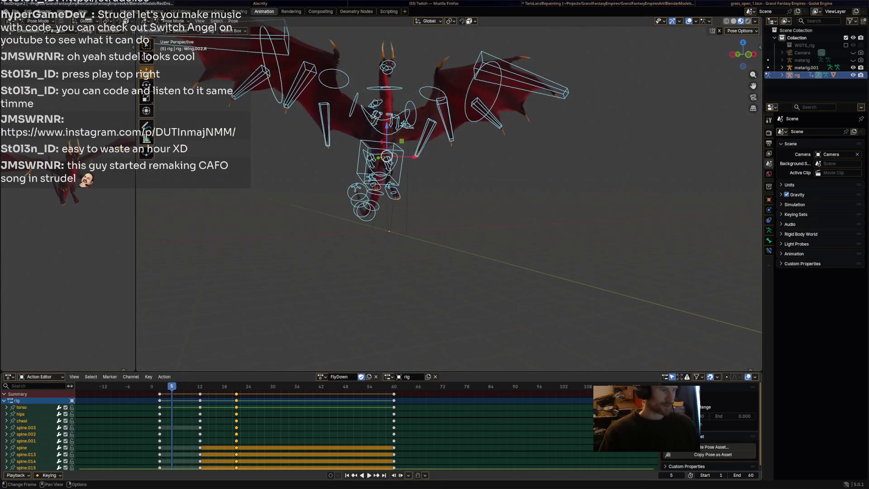
key(space)
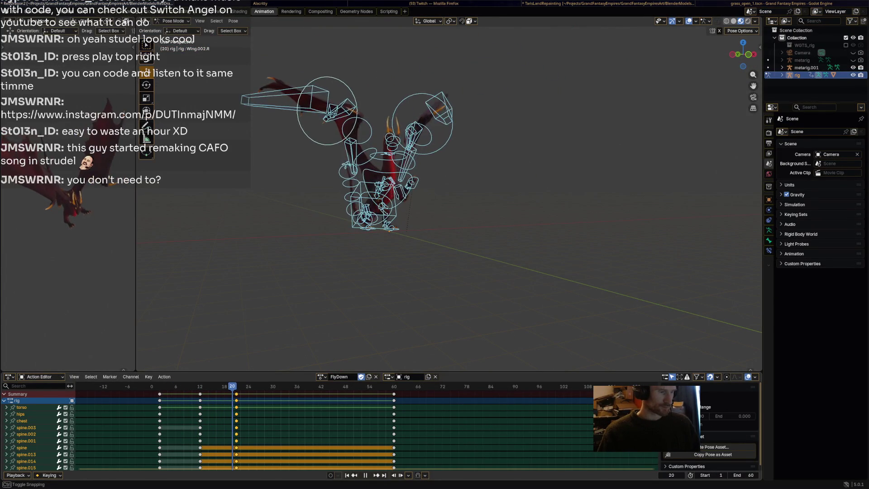
Stop at frame 21, keyframe the front_thigh_ik.R bone, and preview the leg motion
key(space)
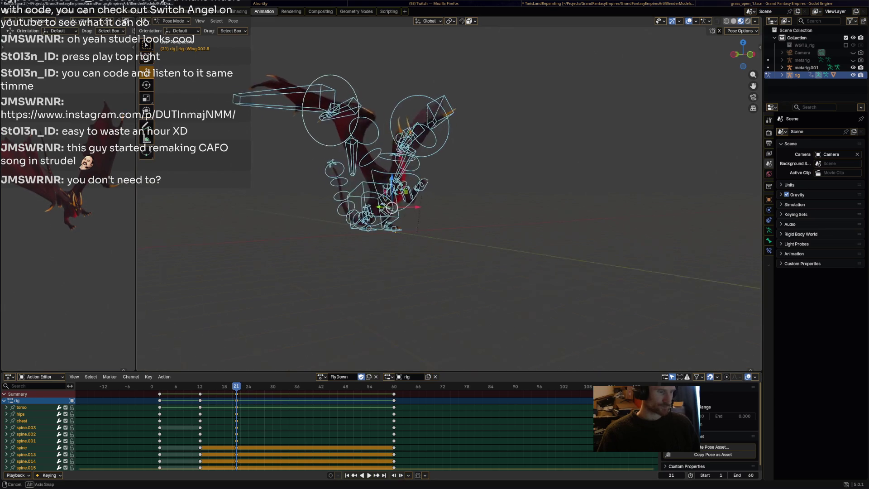
key(Left)
scroll(415, 207, up, 5)
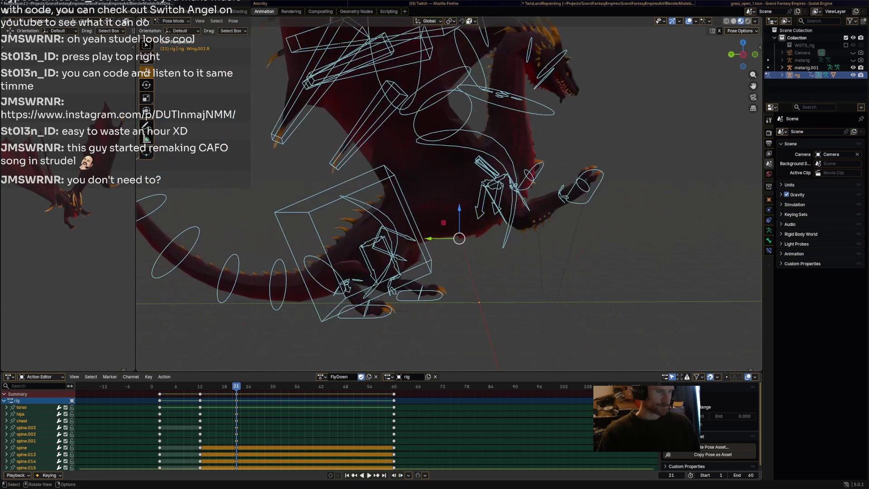
click(496, 180)
key(i)
key(space)
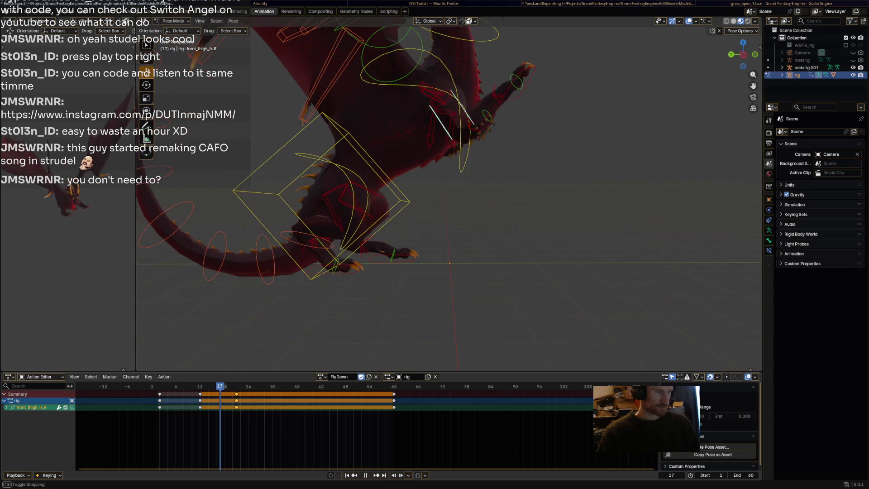
key(Escape)
Tilt the chest bone, then rotate and raise the left front foot (front_foot_ik.L)
click(475, 113)
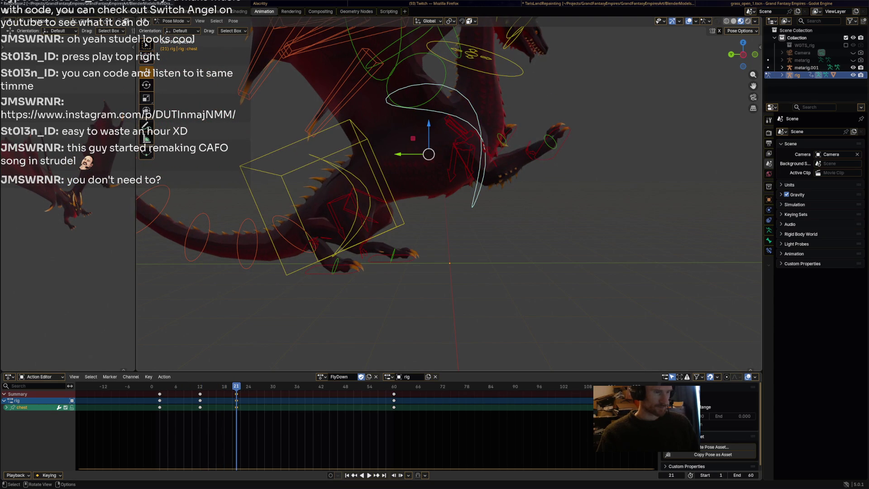
key(r)
key(Return)
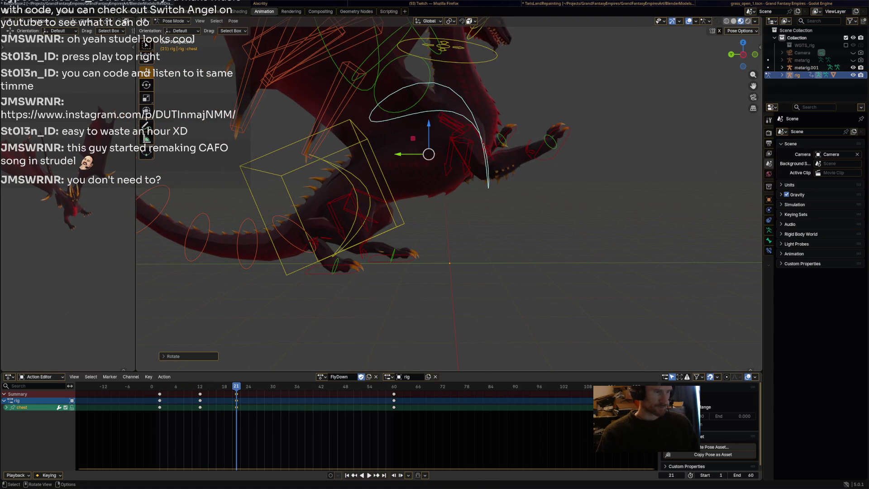
click(551, 143)
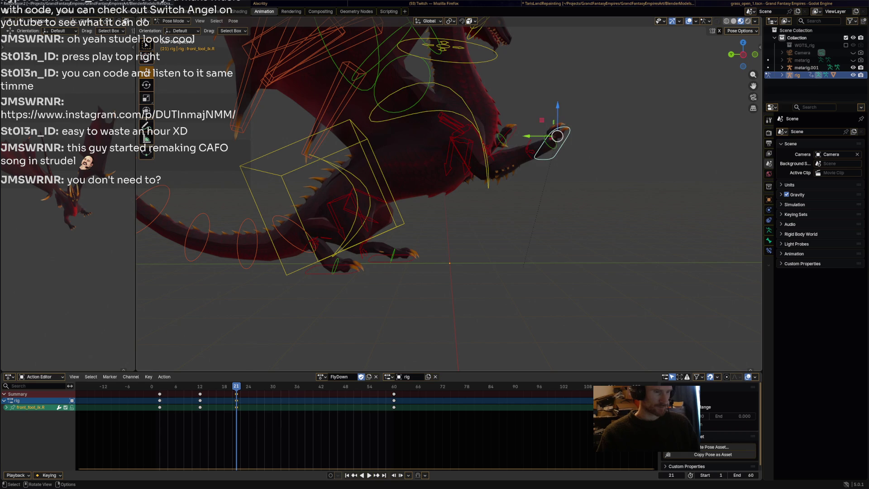
key(ctrl+shift+m)
key(r)
key(Return)
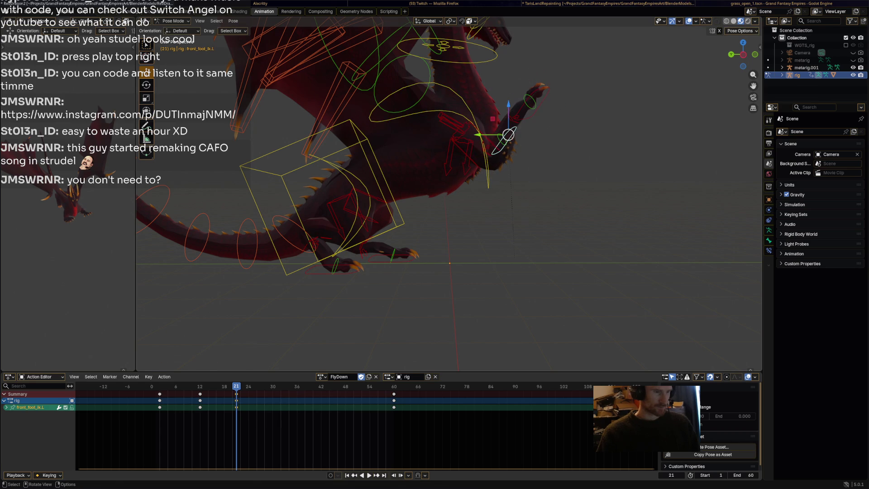
key(g)
key(Return)
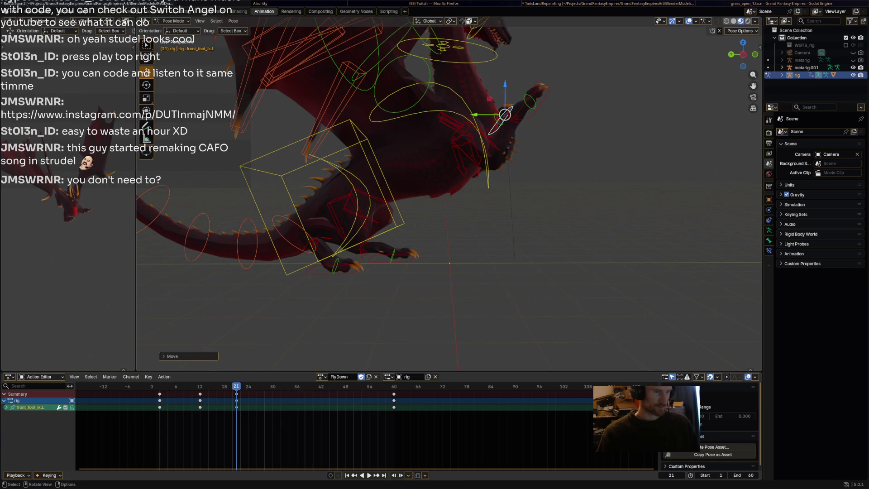
Key every bone of the rig at frame 21 and play back the pose
key(a)
key(i)
key(shift+Left)
key(space)
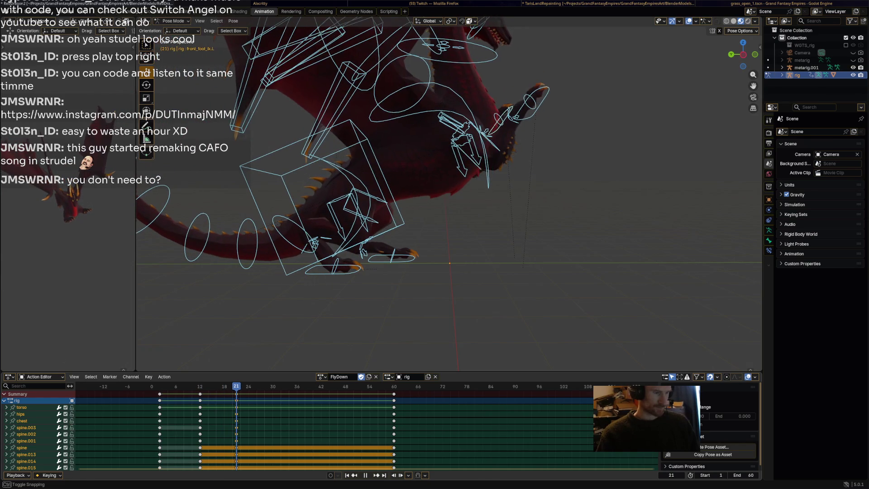
At frame 21, nudge and rotate the HeadUpper control, then undo the rotation
key(Escape)
key(alt+a)
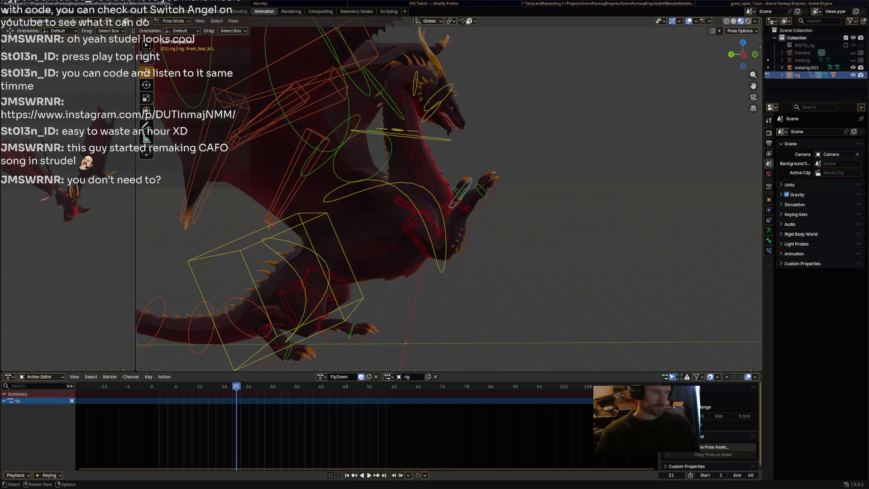
drag(438, 97, 402, 101)
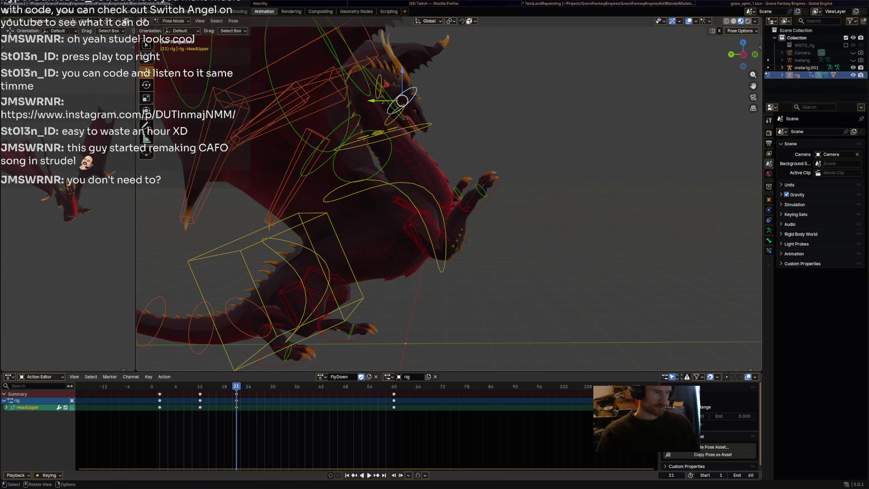
key(r)
key(Return)
key(r)
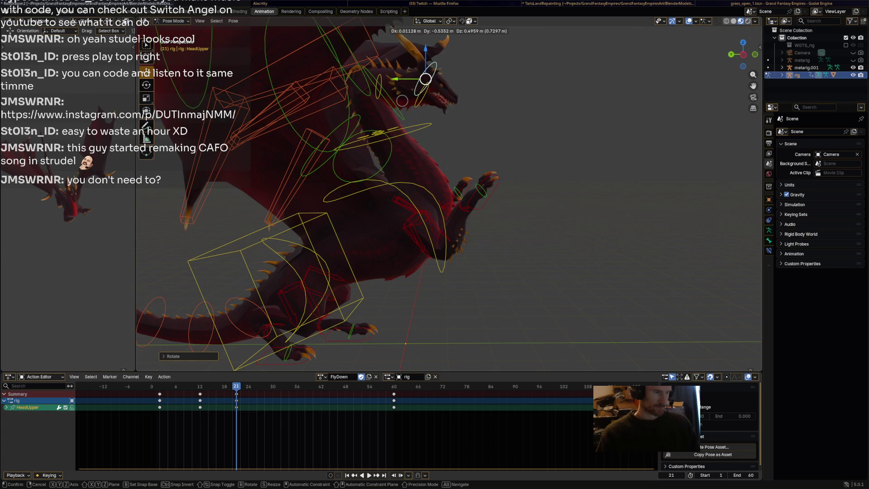
key(Return)
key(ctrl+z)
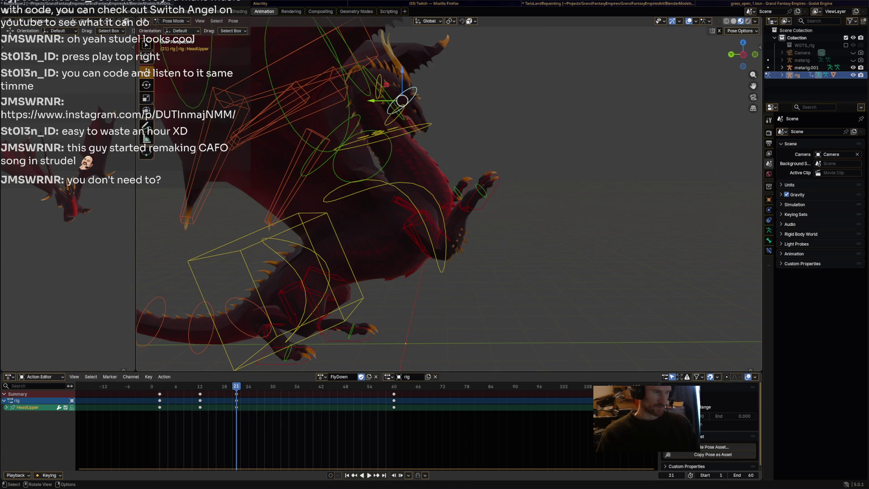
Rotate the head bone back and orbit in closer on the dragon's head
click(378, 86)
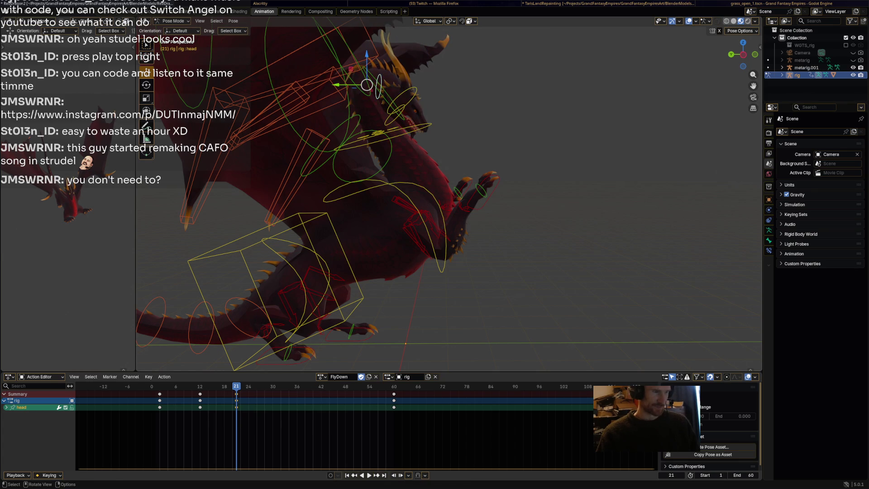
key(r)
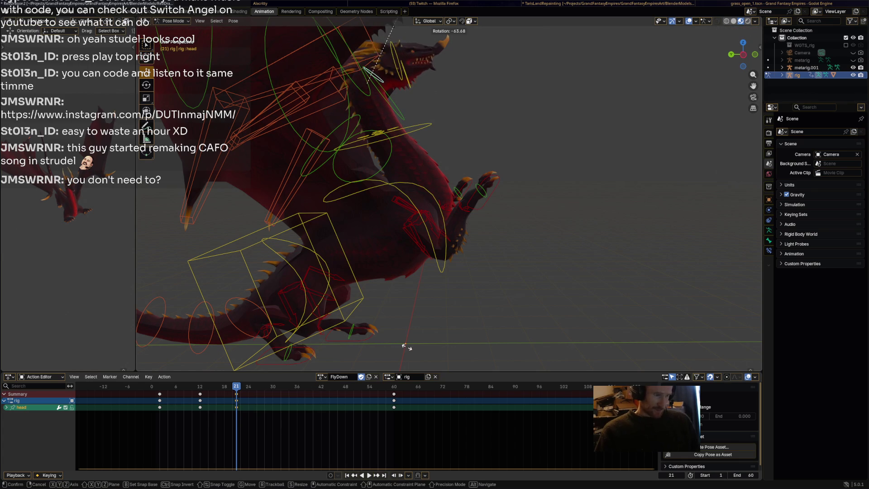
click(405, 344)
middle_drag(452, 181, 475, 136)
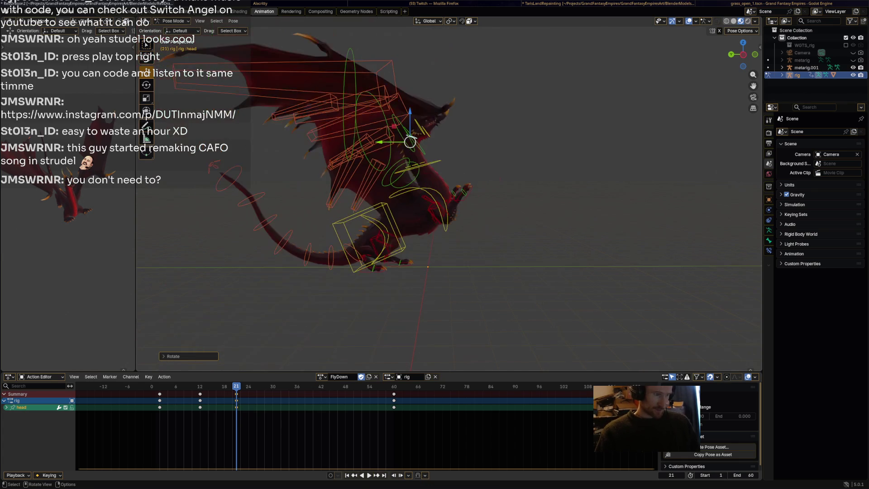
middle_drag(475, 101, 452, 158)
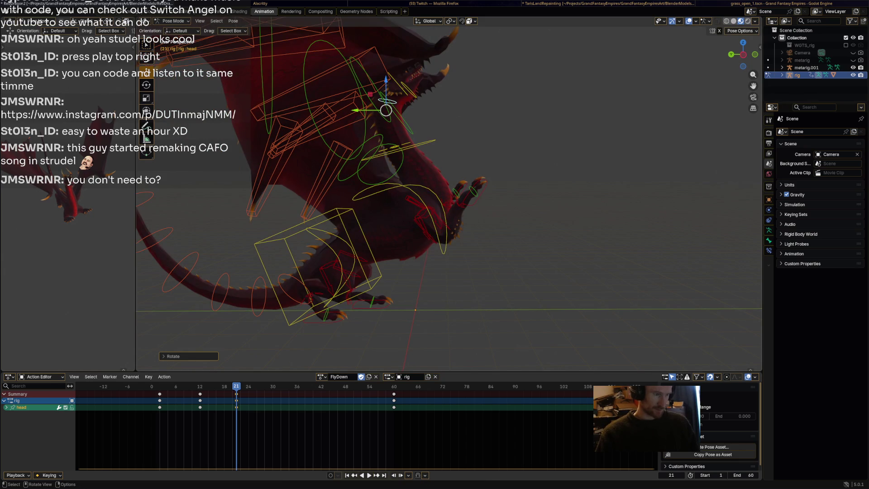
Key all bones at frame 21 and play the action back from the start
key(a)
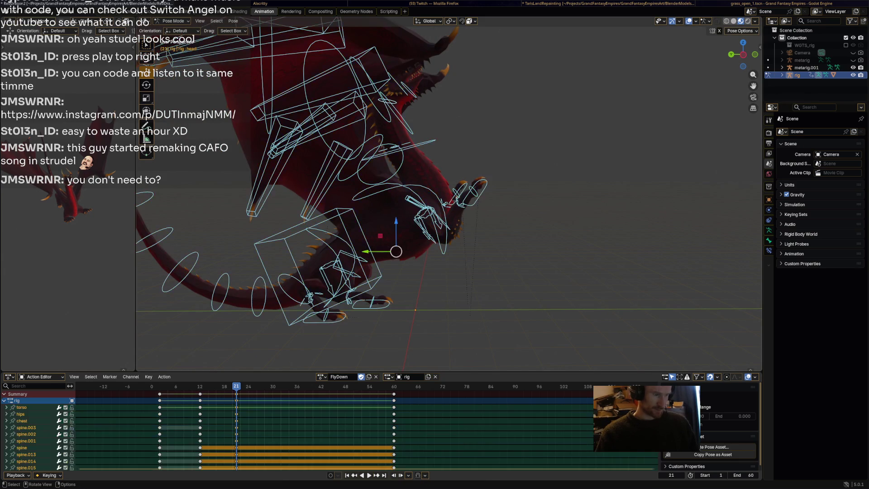
key(i)
key(shift+Left)
key(space)
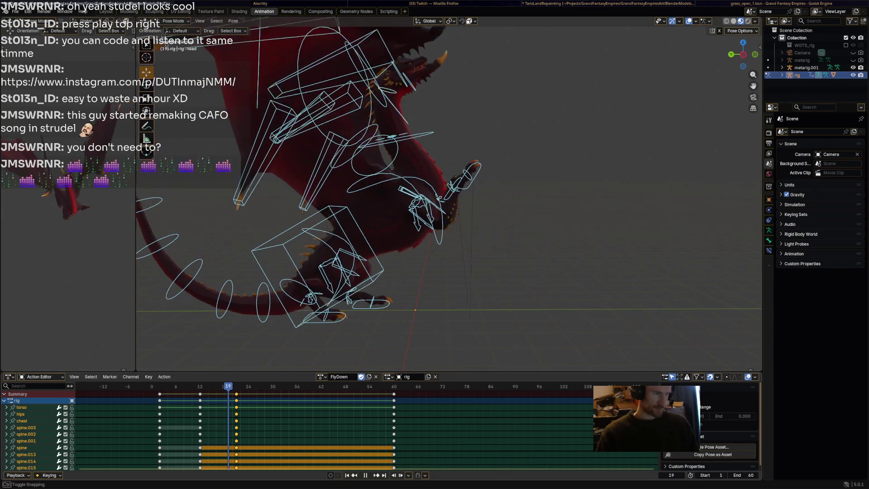
key(space)
Tilt the head via HeadUpper (about -8°), re-key all bones at frame 21, and replay
click(396, 251)
click(398, 84)
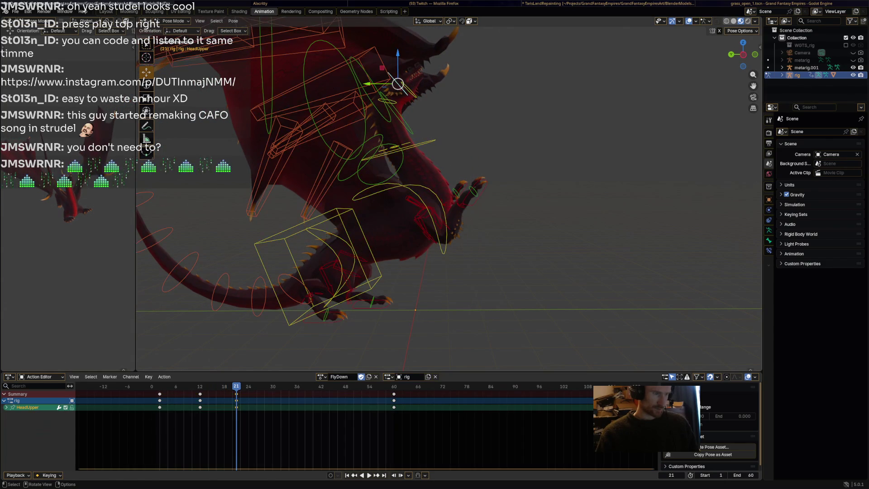
key(r)
click(397, 84)
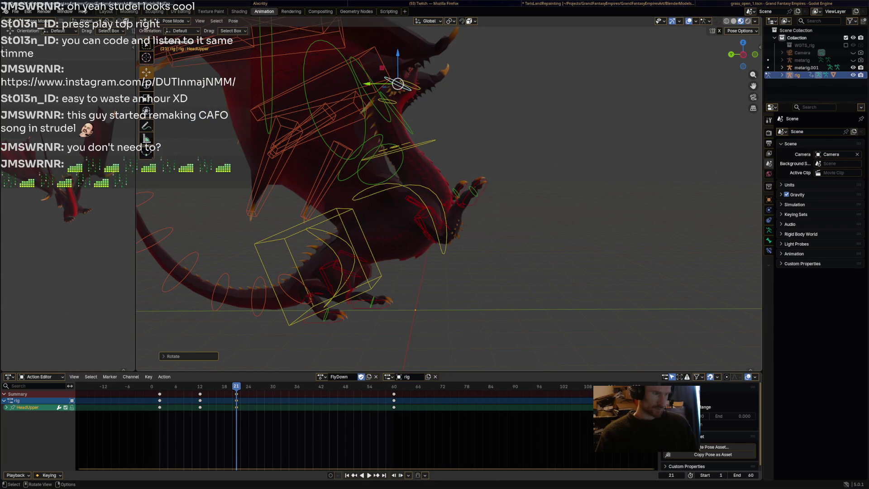
click(386, 110)
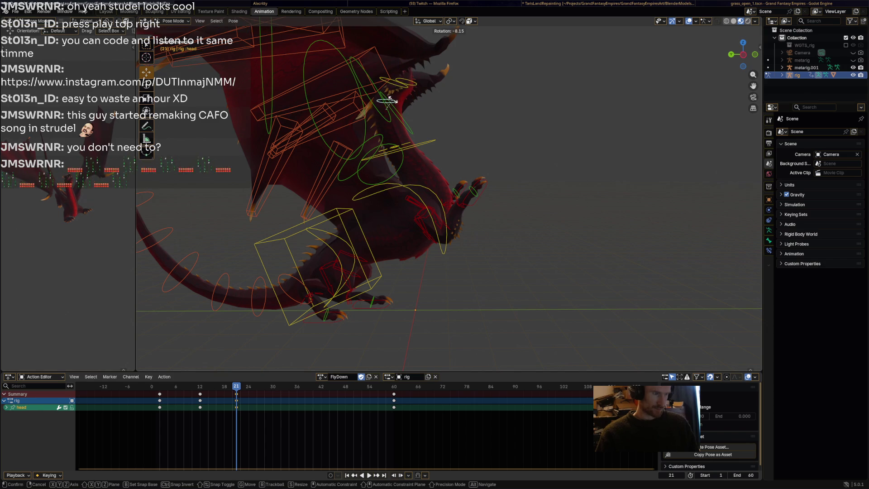
key(a)
key(i)
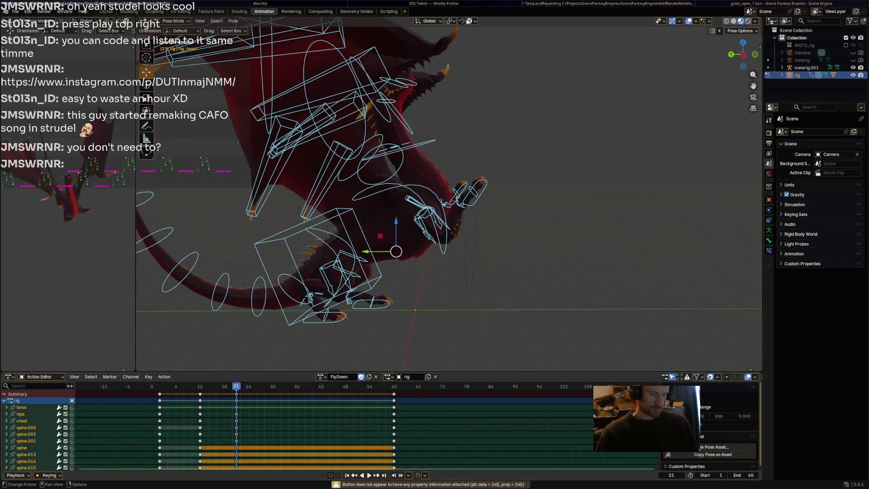
key(space)
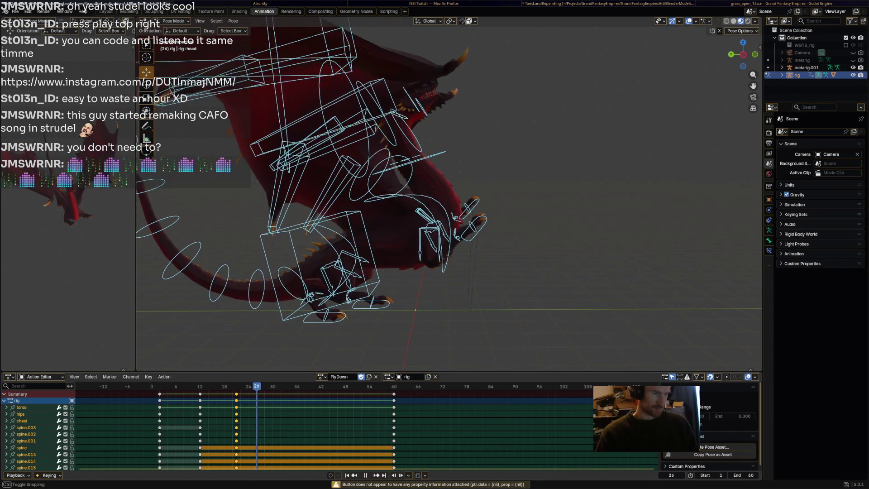
At frame 27, lower and rotate the right front foot (front_foot_ik.R)
key(space)
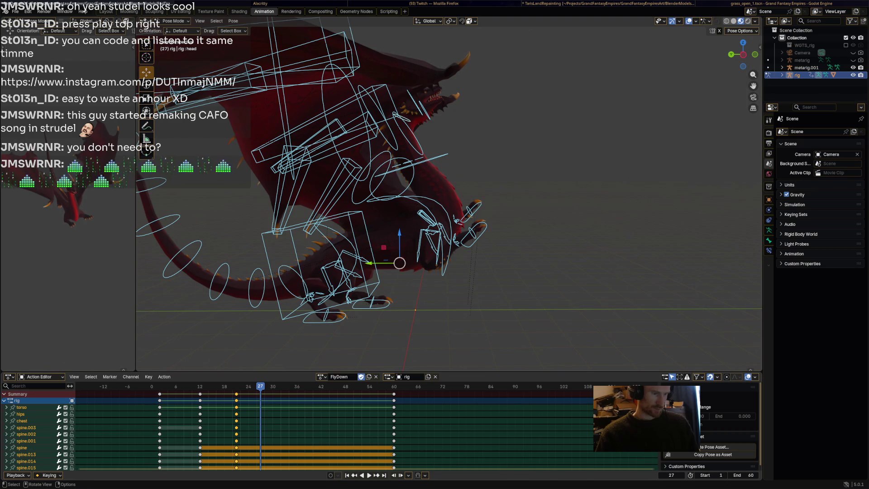
click(473, 233)
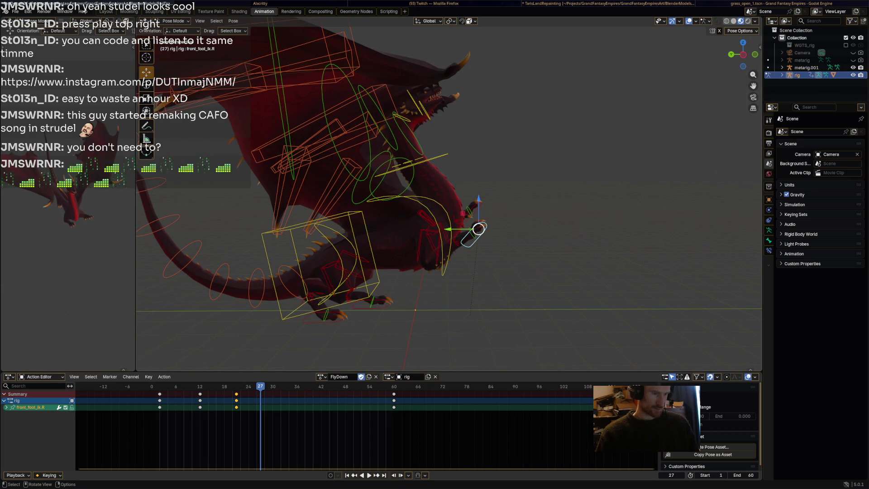
key(g)
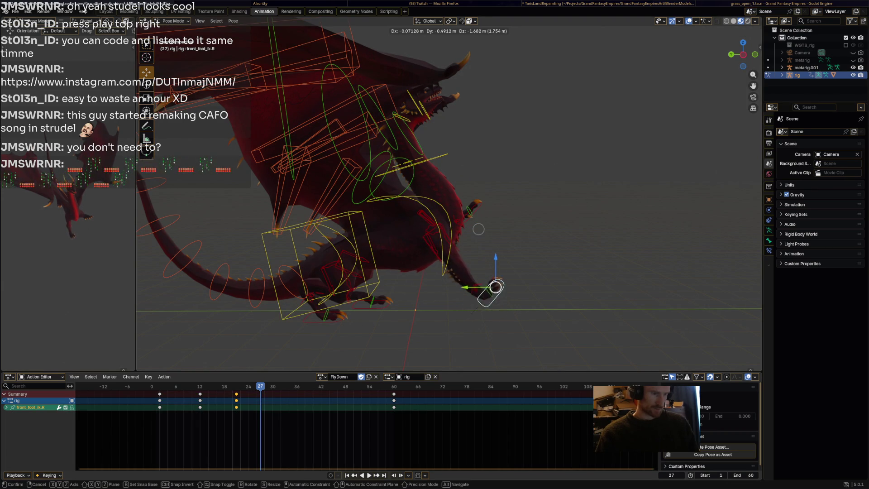
click(500, 276)
key(r)
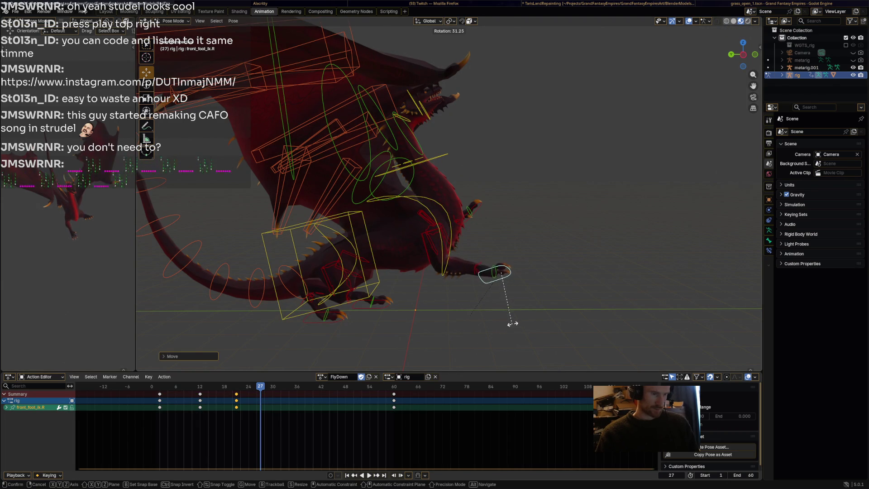
key(Escape)
Move the left front foot and key the whole rig at frame 27
click(473, 205)
key(g)
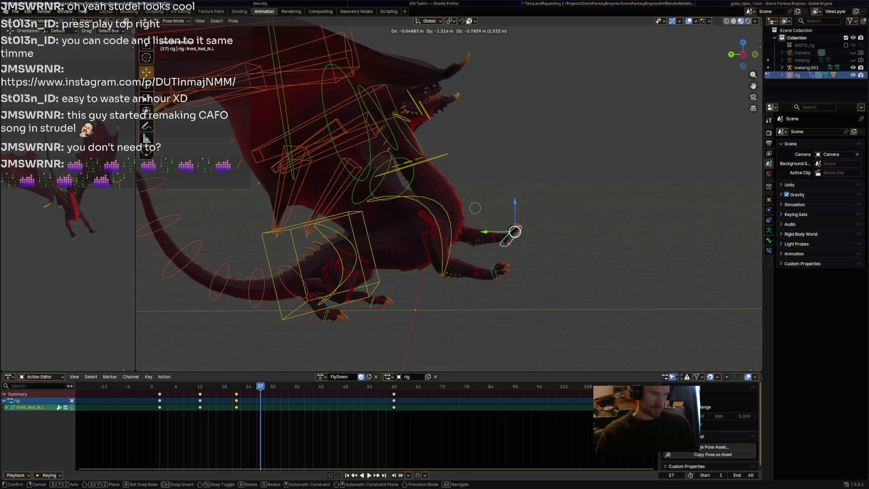
click(462, 213)
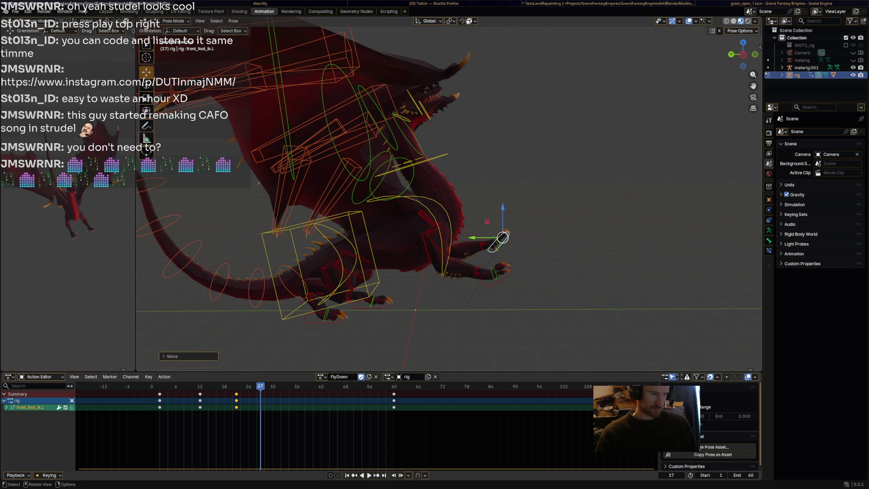
key(a)
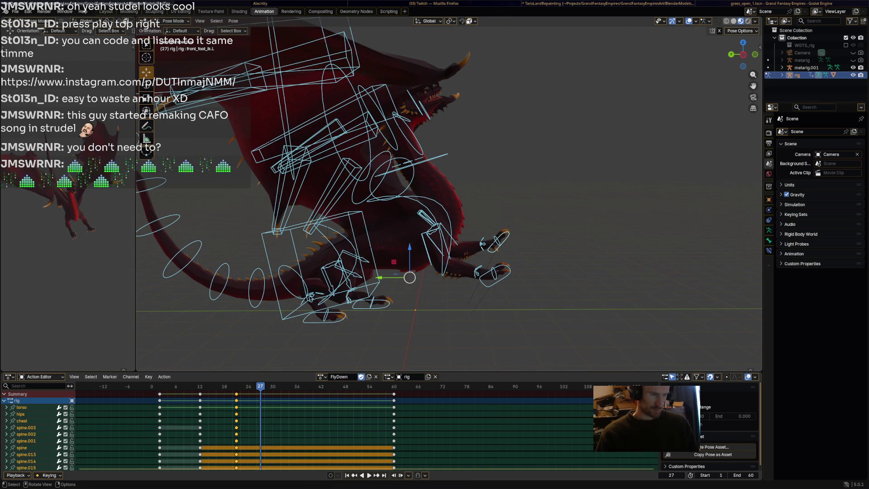
key(i)
key(space)
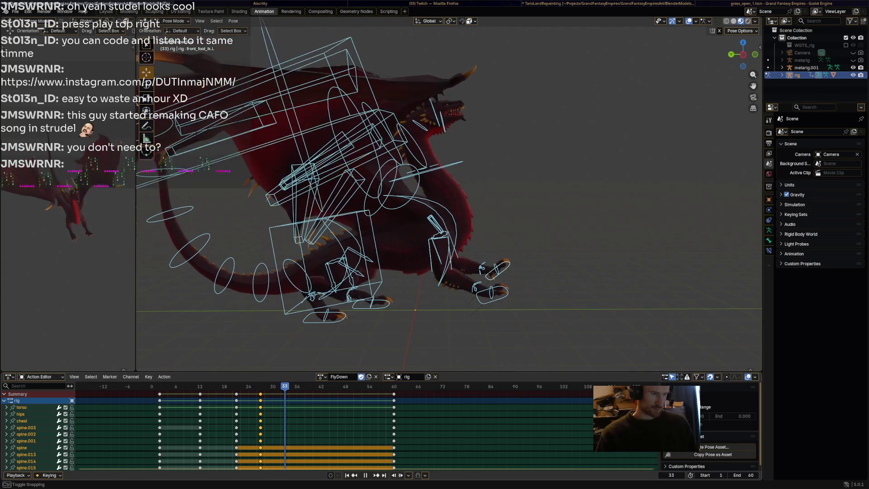
Copy both front-foot keys from frame 60 and paste them at frame 30
key(Down)
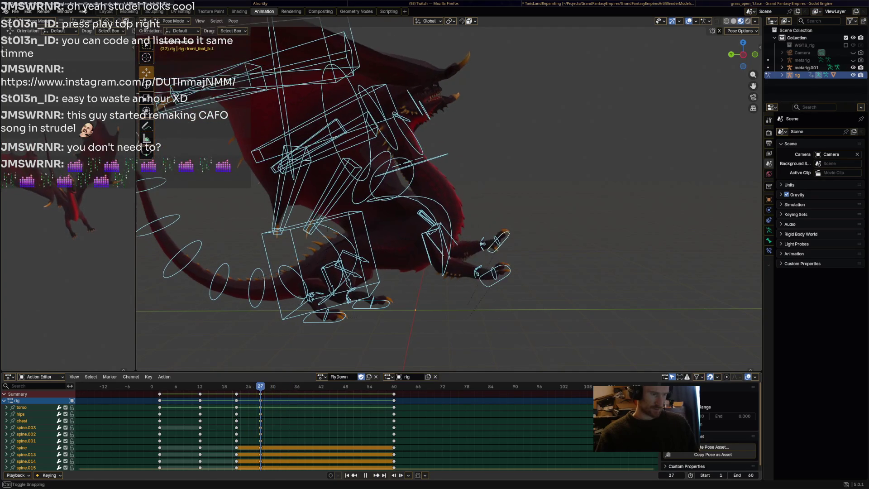
key(space)
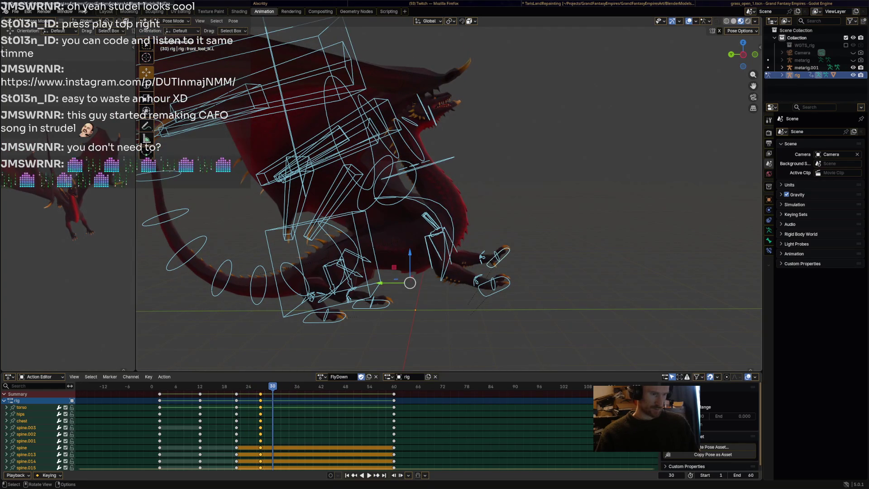
click(493, 283)
shift+click(499, 256)
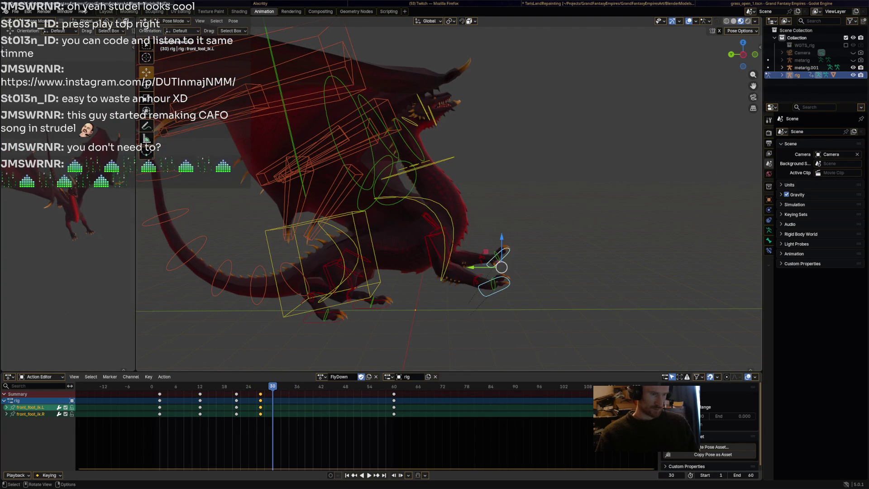
click(393, 394)
right_click(389, 394)
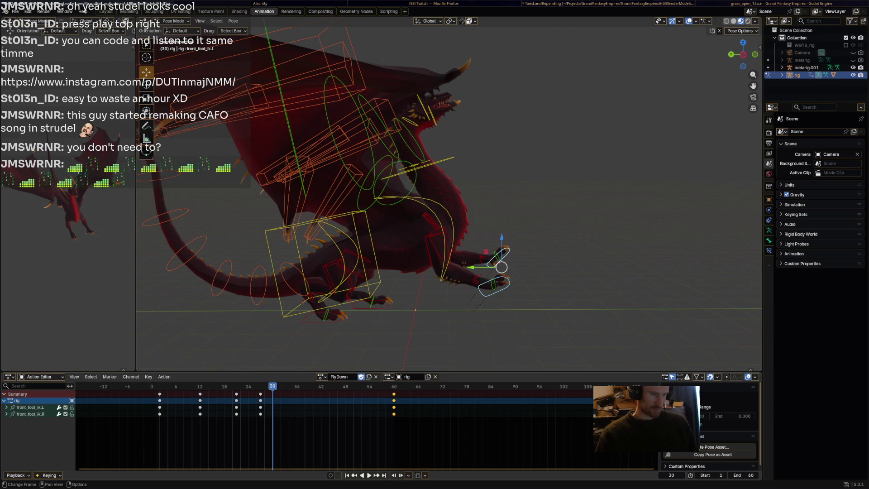
key(ctrl+v)
key(shift+ctrl+space)
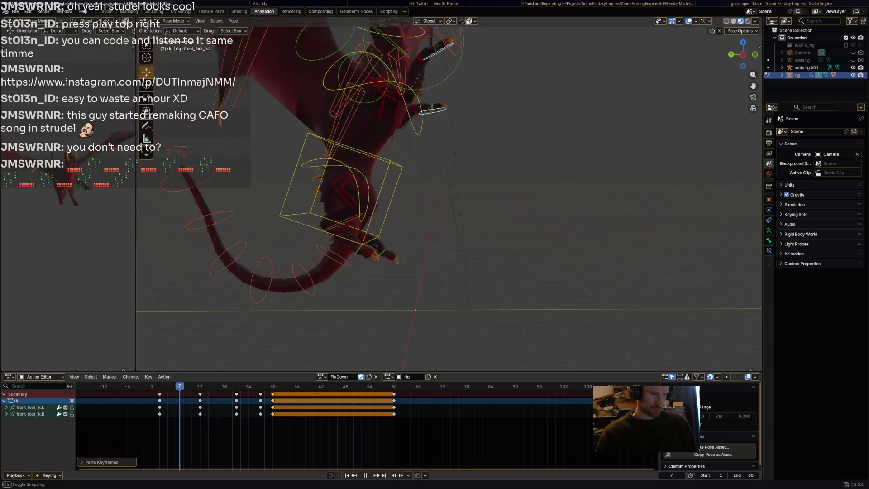
Review the landing playback, stopping at frame 37 with the torso bone selected
key(space)
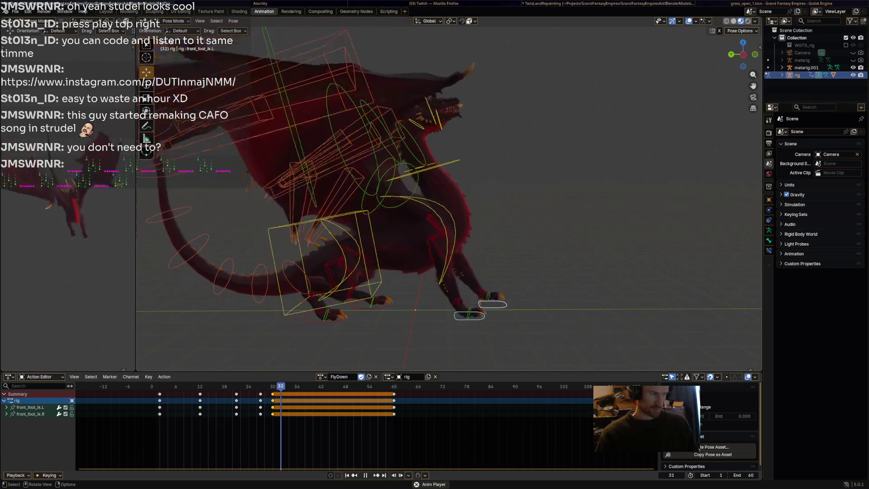
key(space)
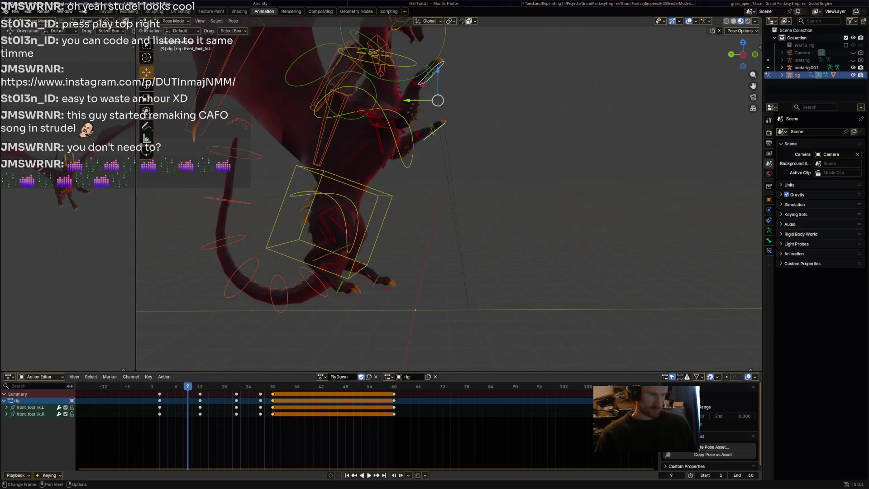
key(space)
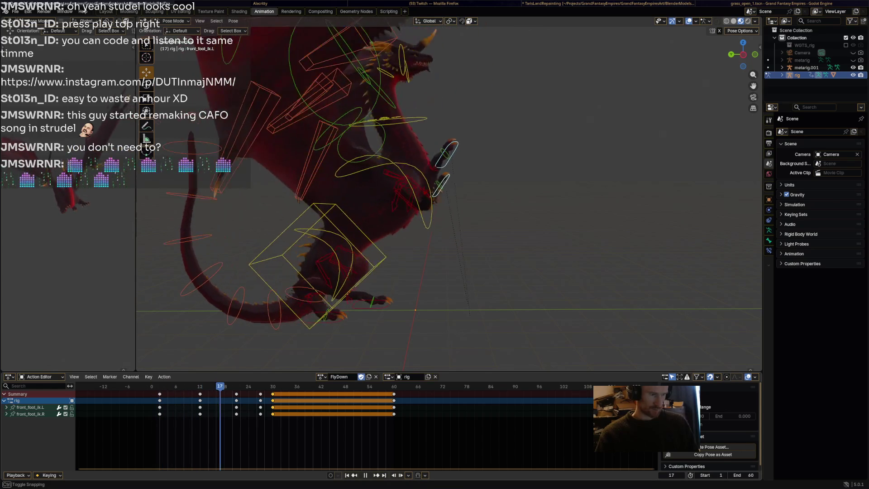
key(space)
key(Left)
key(Left)
key(Left)
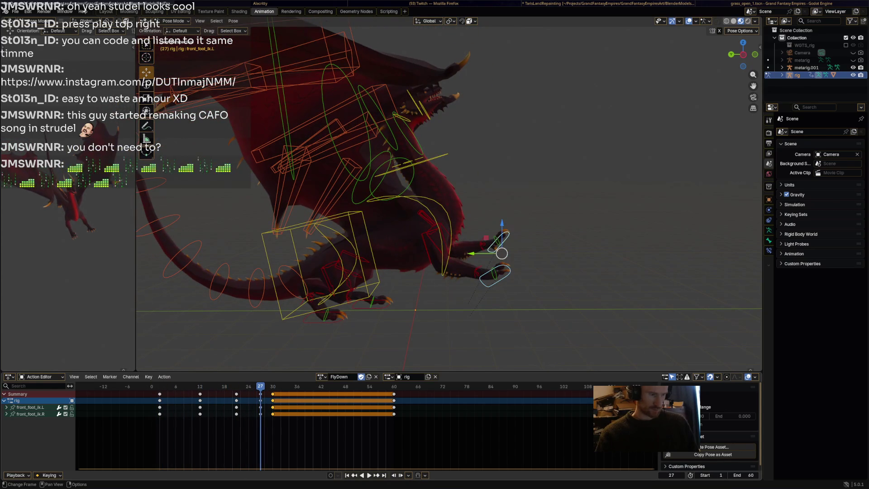
key(Left)
key(Left)
key(Left)
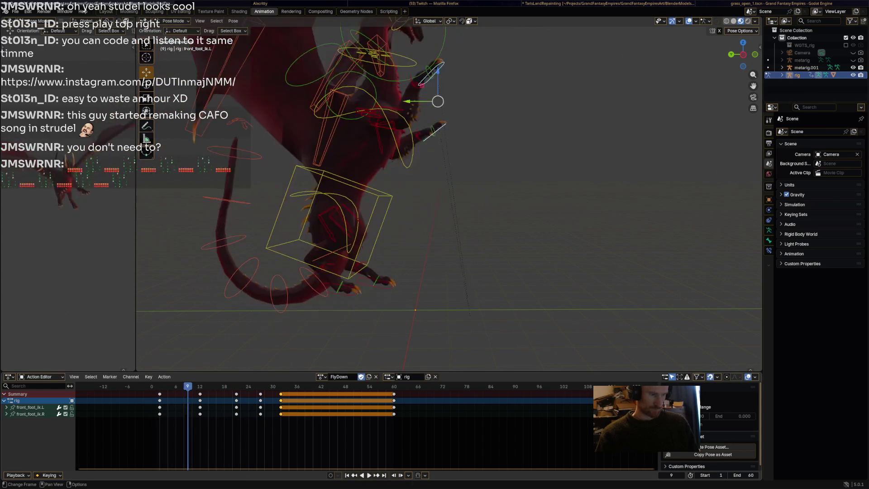
key(space)
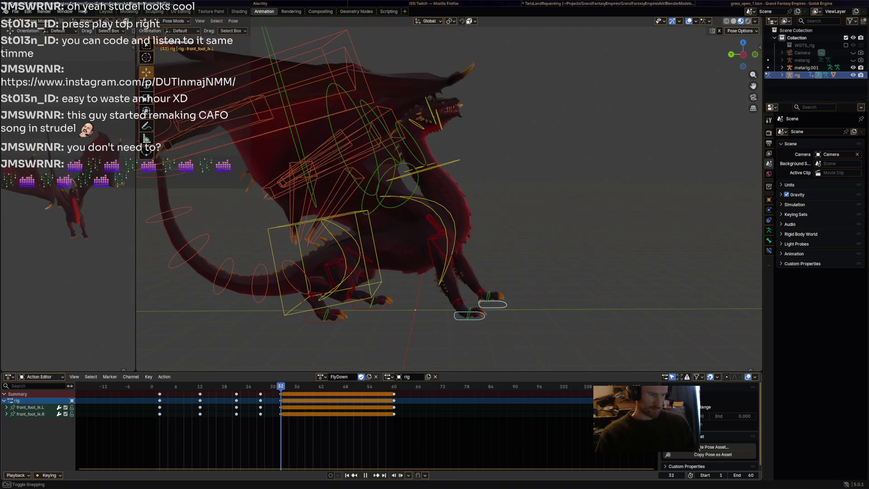
key(space)
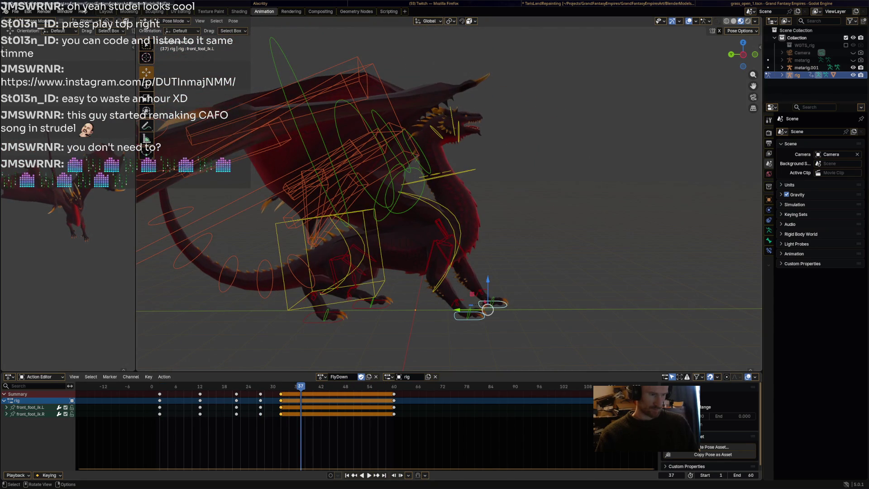
shift+middle_drag(487, 309, 426, 231)
click(269, 176)
mouse_move(269, 177)
shift+middle_down()
mouse_move(296, 153)
mouse_move(317, 172)
shift+middle_up()
At frame 37, rotate and shift the torso, then rotate the chest and head bones
key(r)
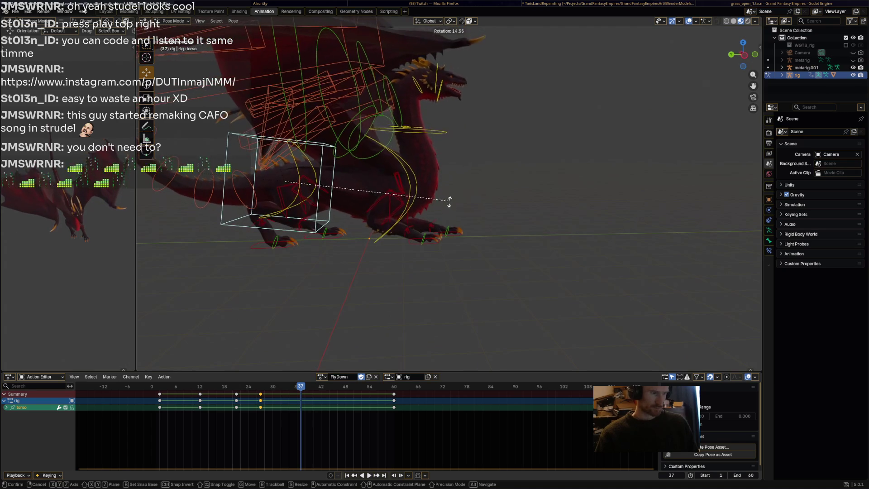
click(449, 199)
drag(283, 180, 289, 186)
click(409, 199)
key(r)
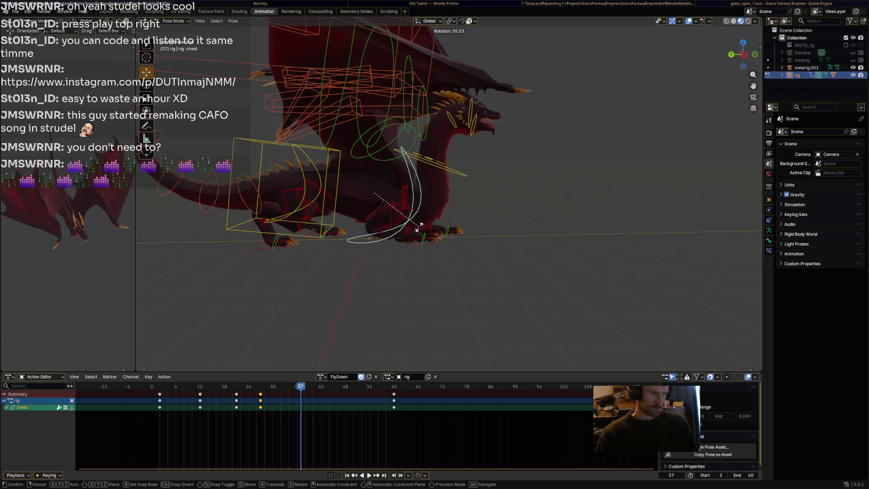
click(418, 227)
click(469, 111)
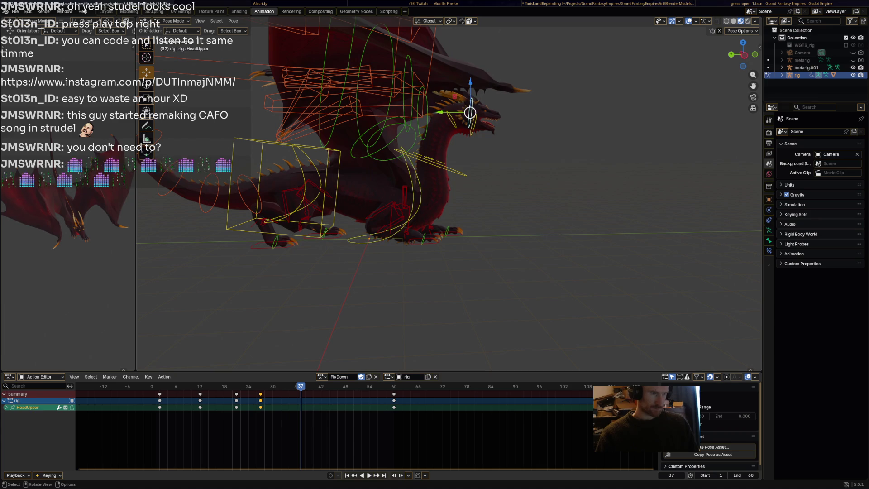
key(r)
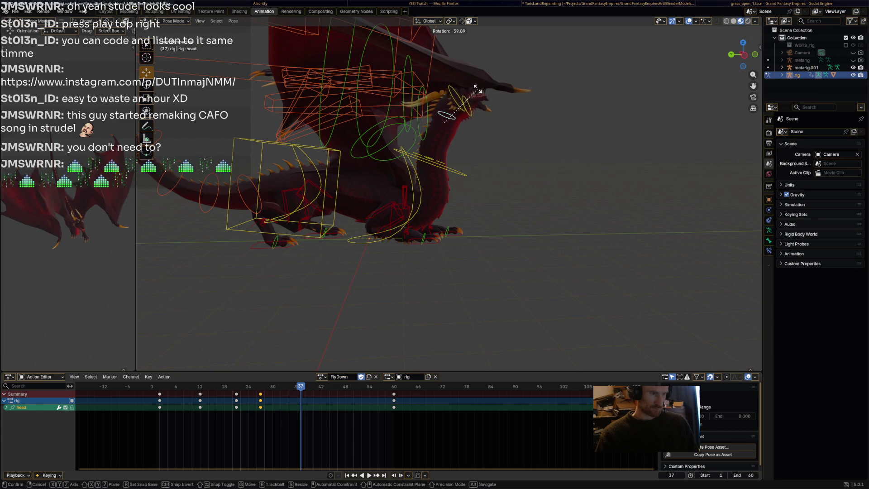
click(480, 90)
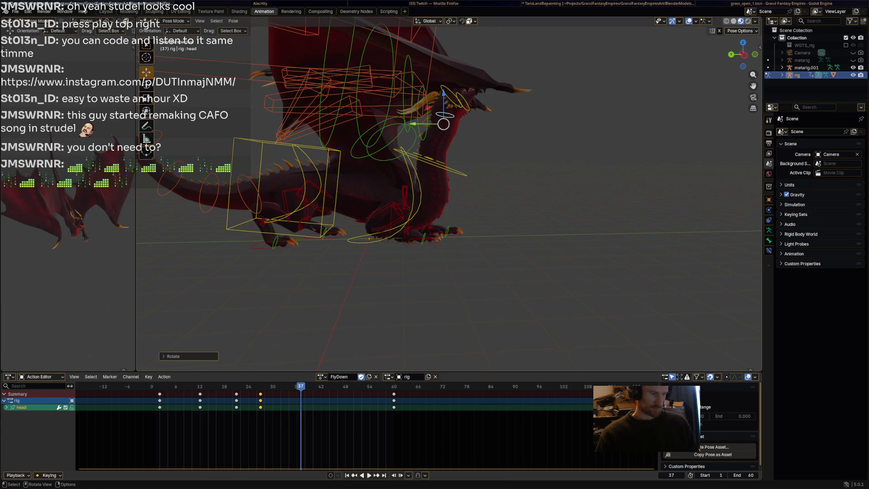
key(a)
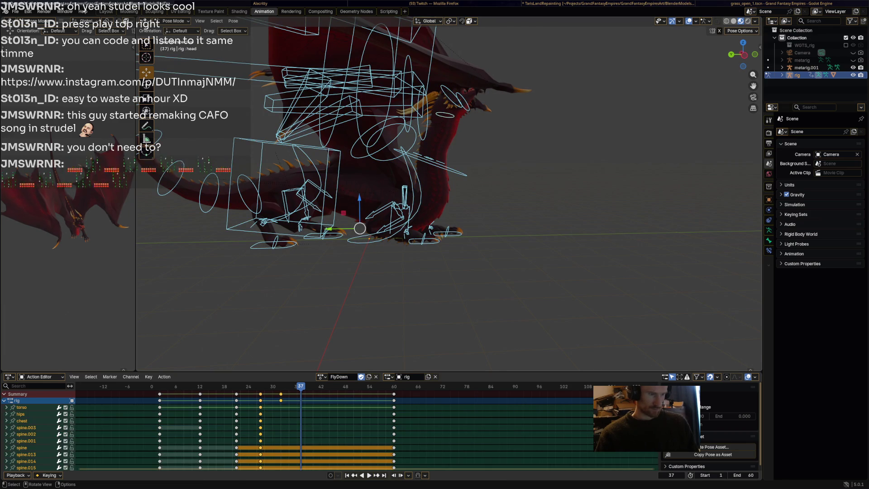
Insert keys on all dragon bones at frame 37 and play the landing to review it
key(i)
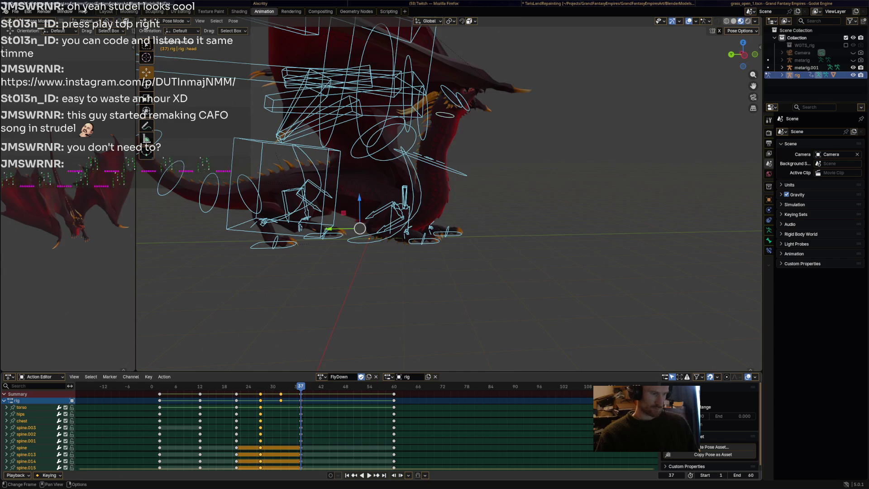
key(space)
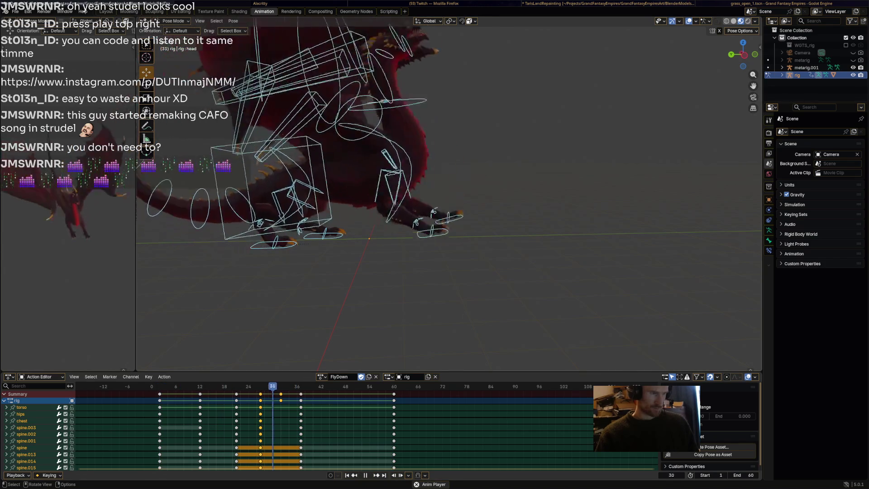
key(space)
scroll(380, 181, down, 3)
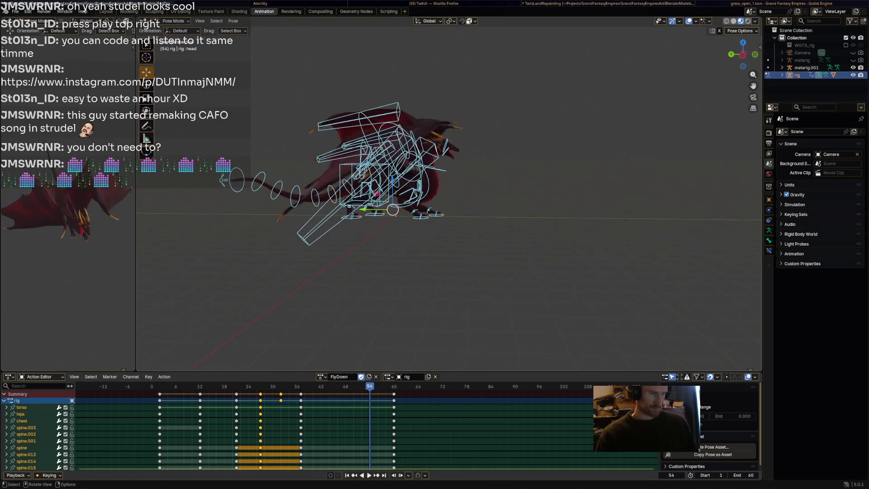
key(space)
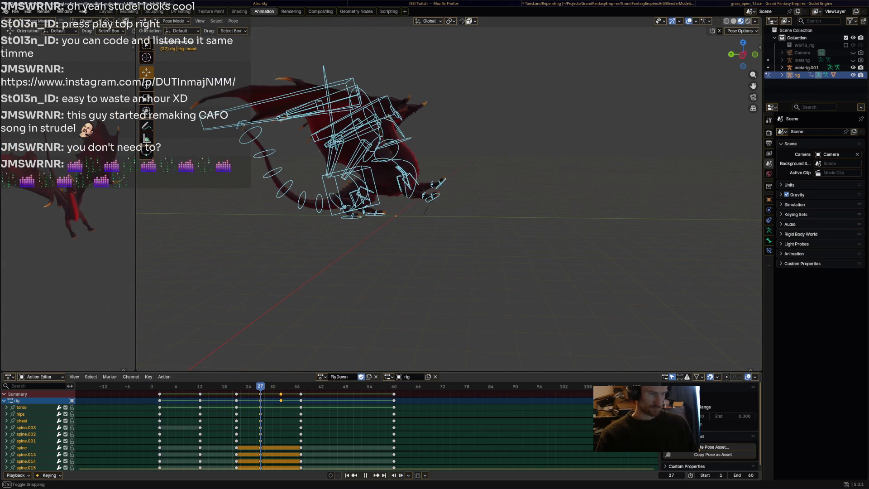
At frame 27, turn the dragon's head, then replay the action from the start
key(space)
scroll(449, 194, up, 2)
click(349, 82)
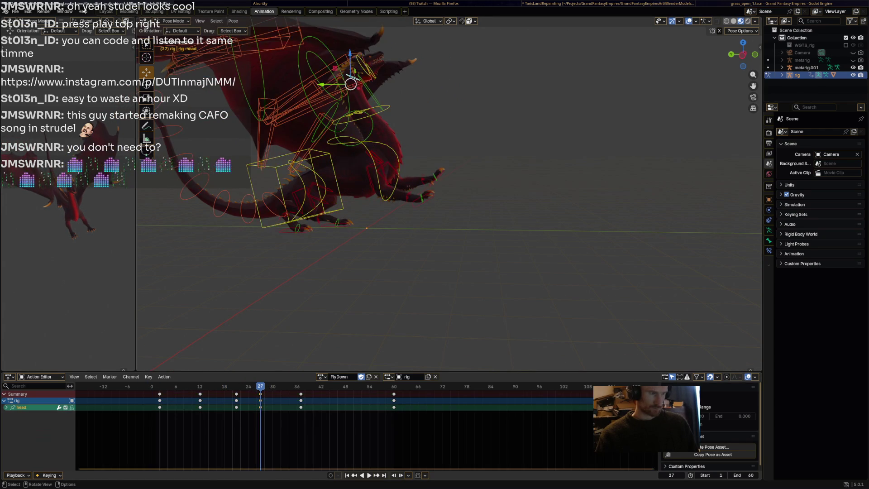
key(r)
click(408, 360)
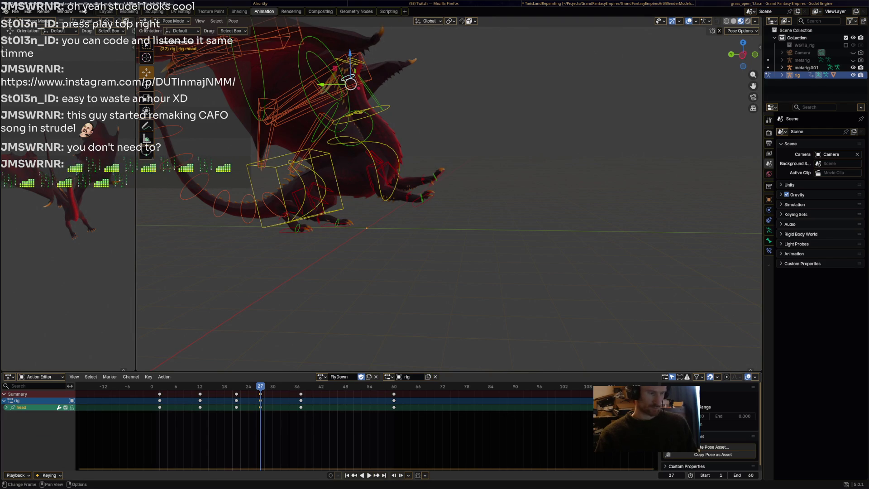
key(shift+Left)
key(space)
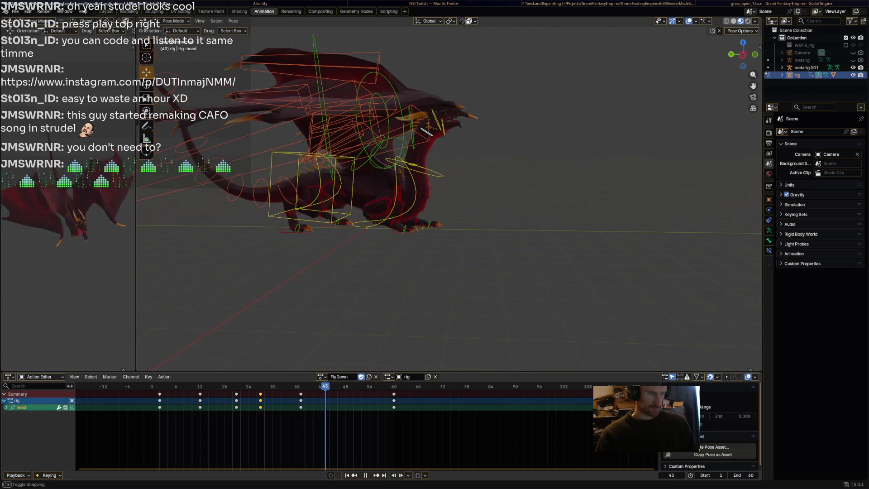
At frame 43, raise the neck and tilt the head and HeadUpper down, then go to frame 60
key(space)
click(420, 168)
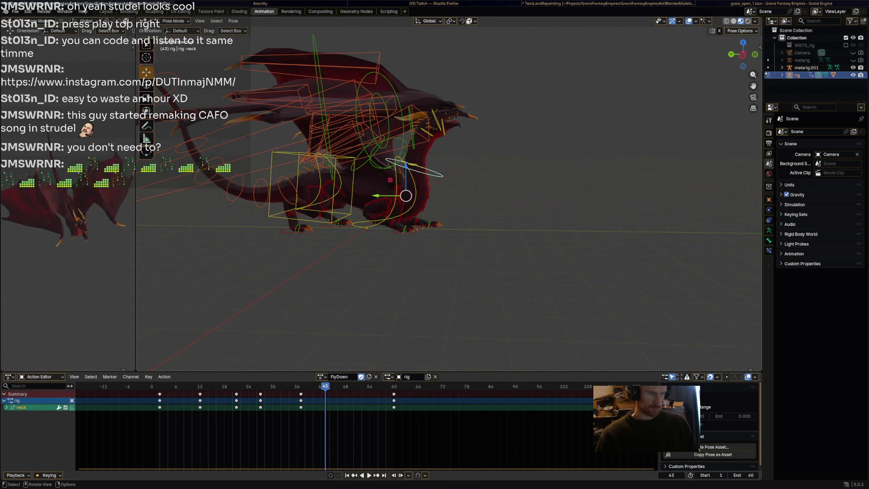
key(r)
click(492, 226)
click(480, 156)
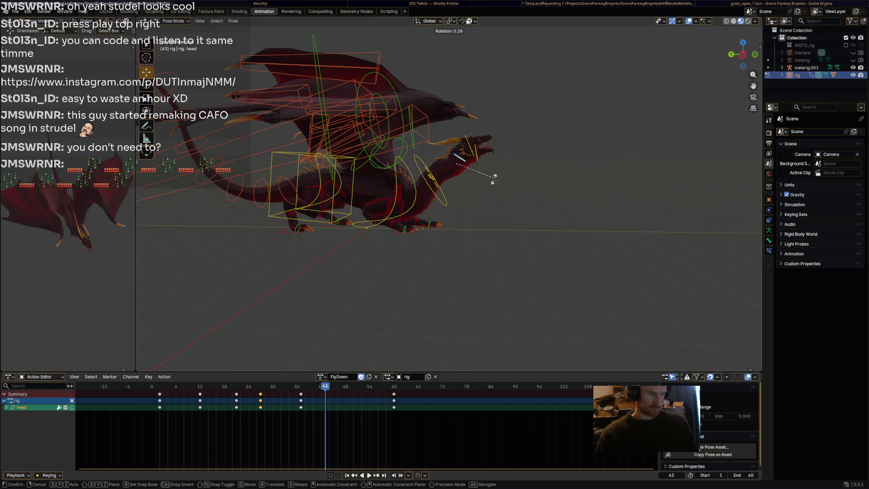
key(r)
click(496, 240)
click(473, 163)
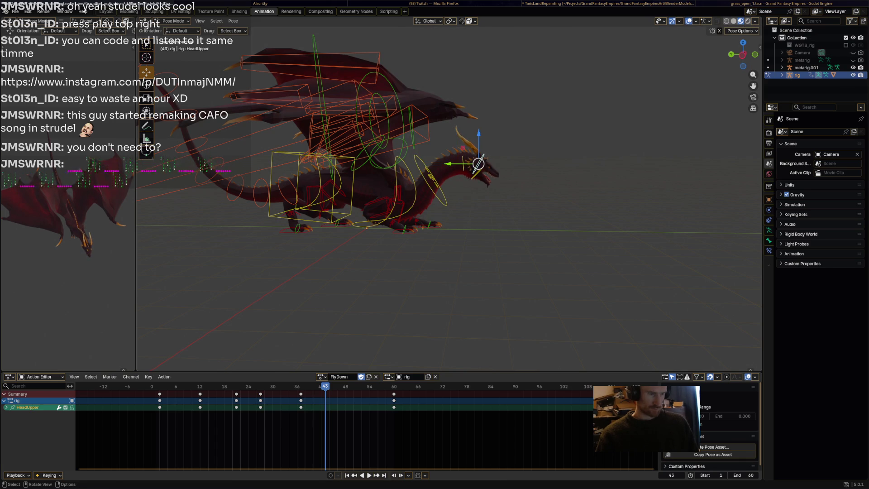
key(r)
click(430, 277)
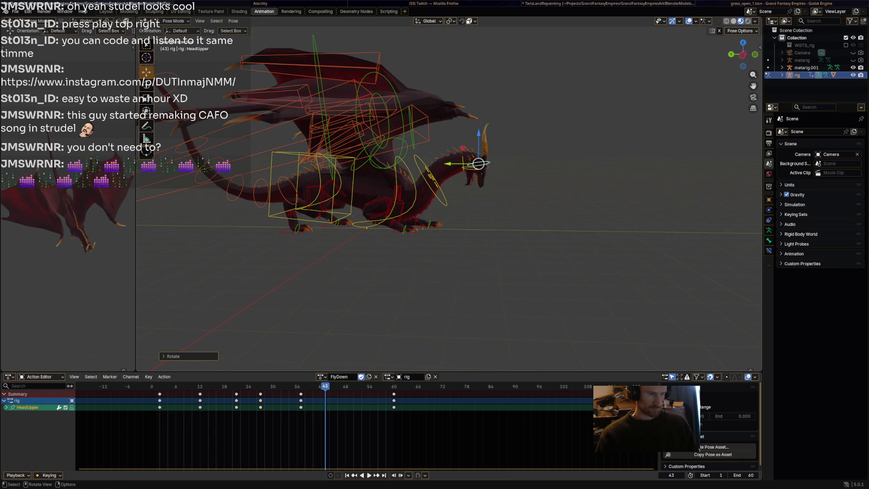
key(alt+a)
key(shift+Right)
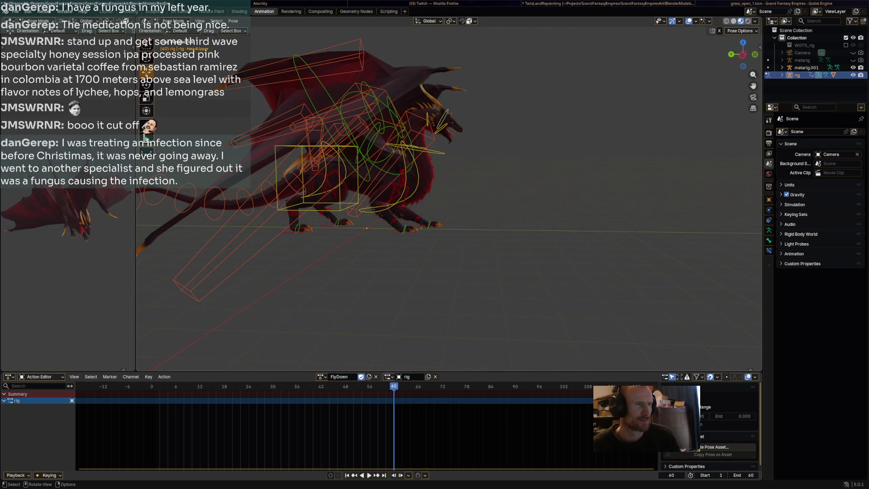
click(421, 150)
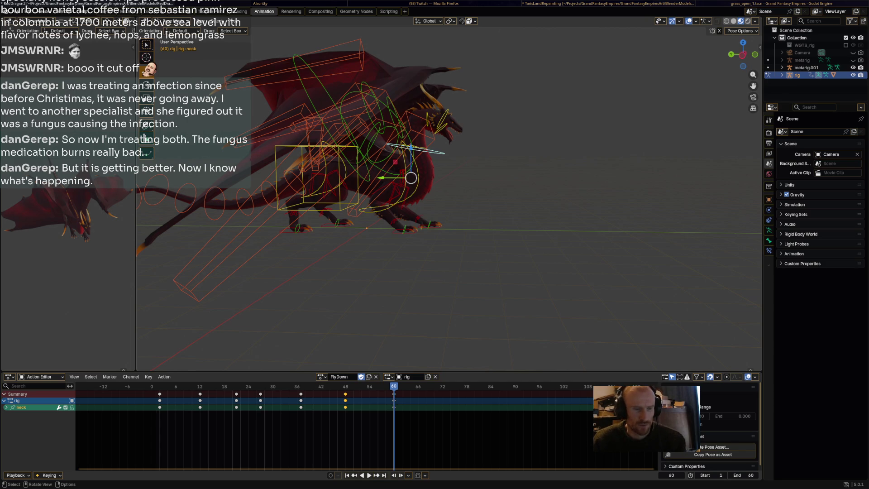
key(space)
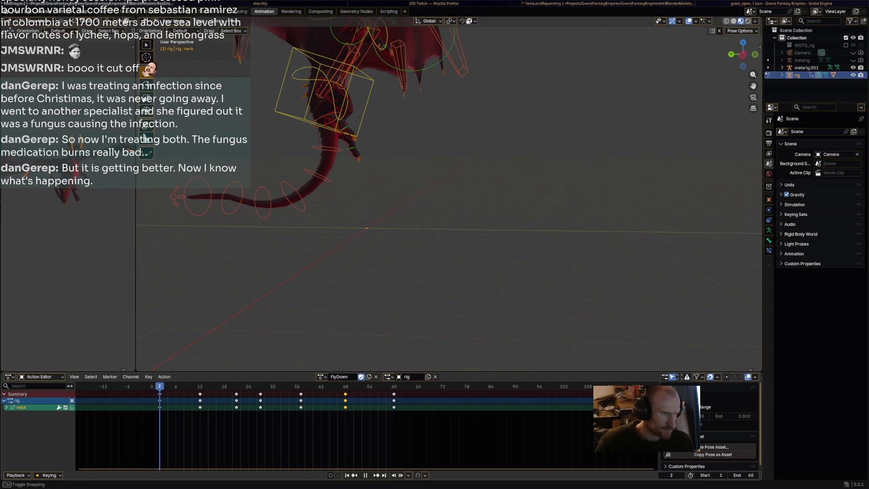
key(space)
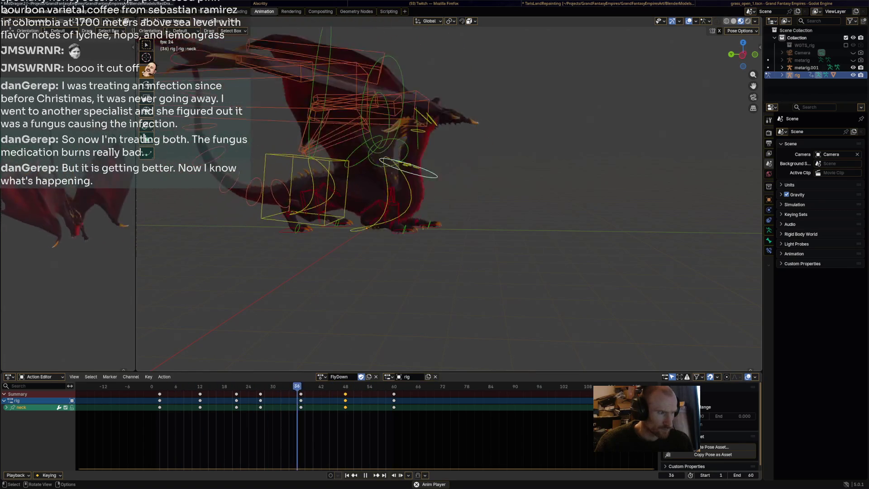
mouse_move(497, 159)
middle_down()
mouse_move(497, 272)
mouse_move(516, 362)
mouse_move(488, 235)
middle_up()
key(space)
key(space)
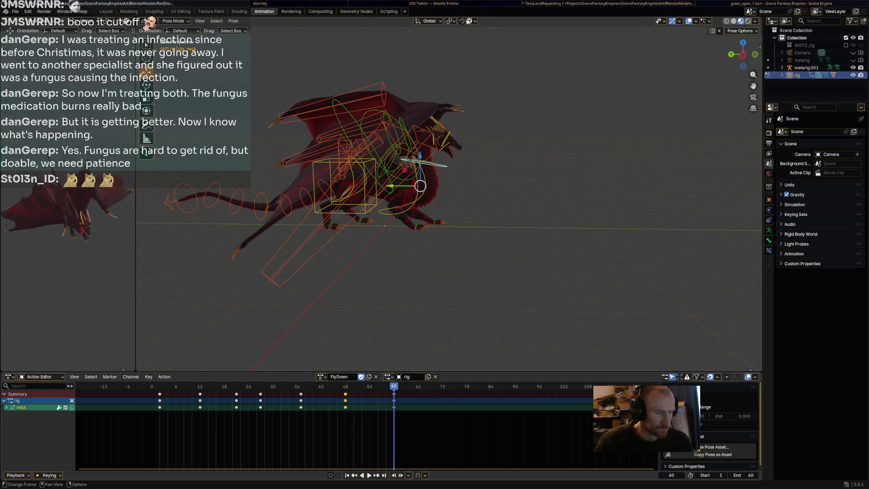
Copy the HeadUpper, HeadLower and head keyframes and paste them at frame 48
shift+click(446, 139)
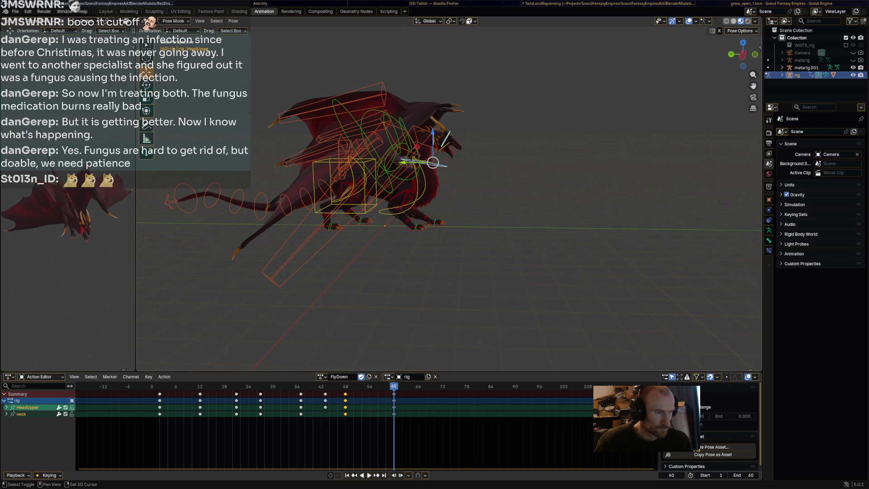
shift+click(444, 144)
shift+click(448, 141)
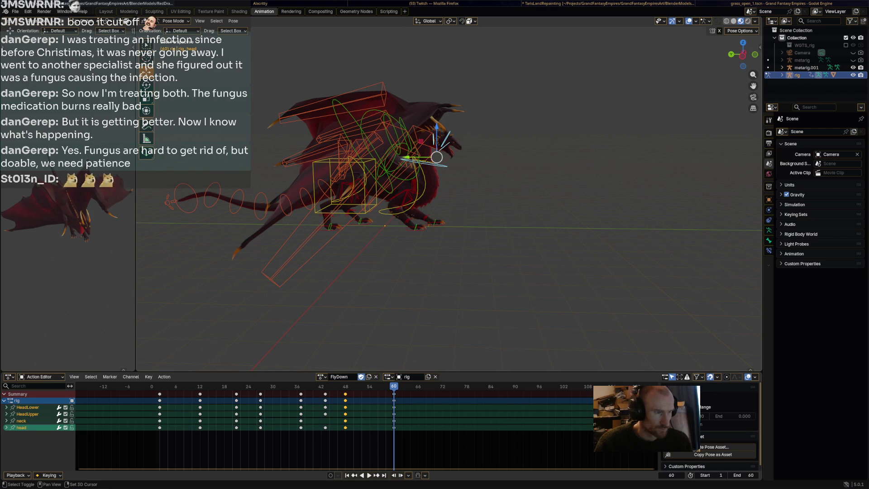
click(359, 396)
right_click(360, 396)
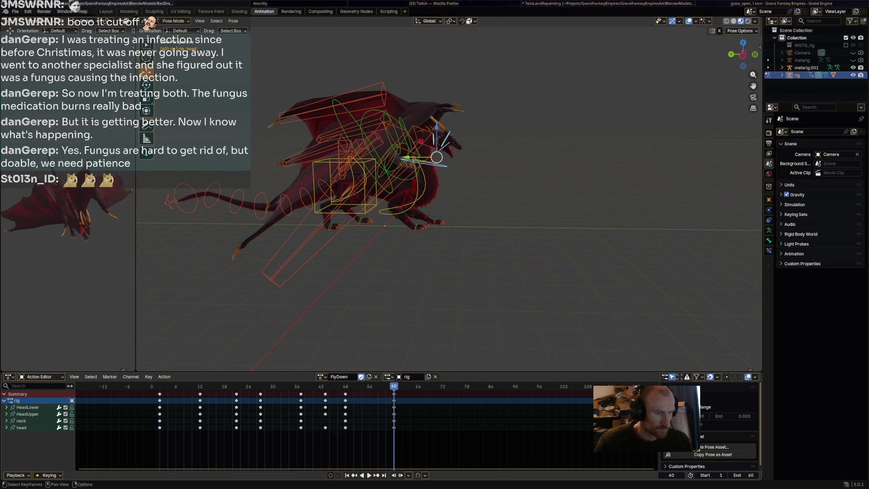
click(344, 386)
key(ctrl+v)
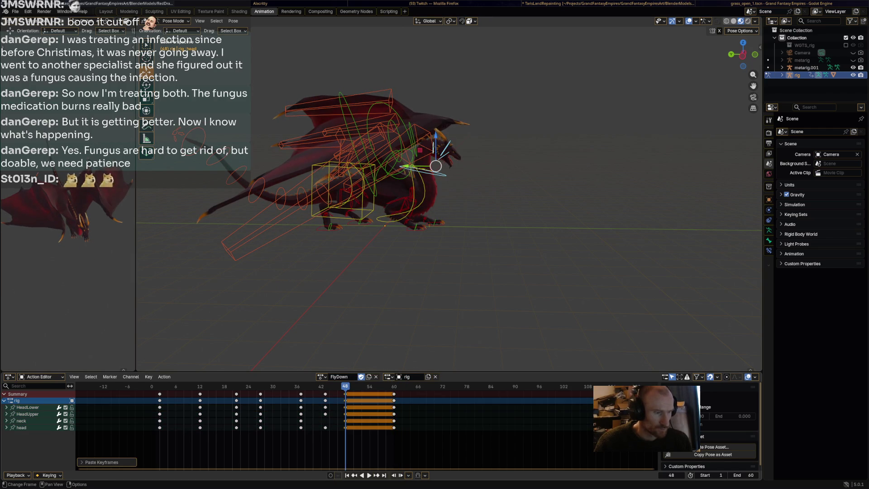
Re-rotate the neck bone at frame 48, then select HeadUpper and the neck again
click(418, 194)
key(r)
click(148, 138)
click(464, 156)
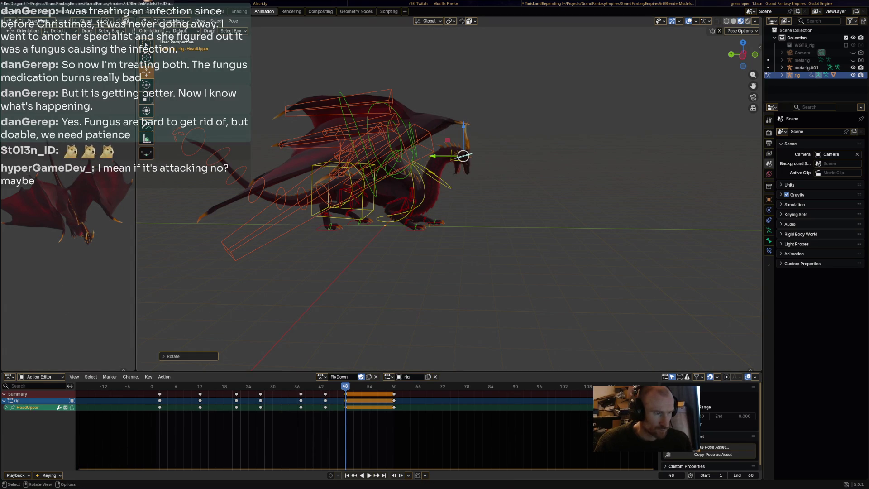
click(418, 194)
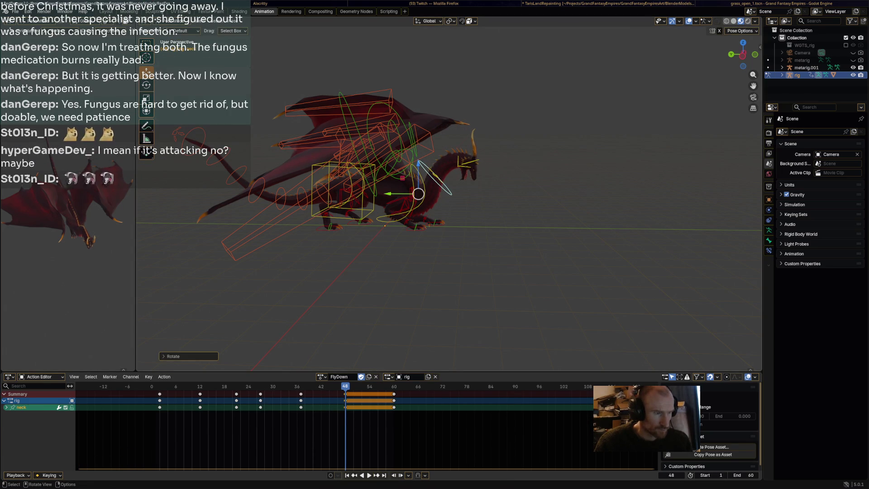
Select all bones, review the landing playback, save RedDragon2.blend, and switch to Firefox
key(a)
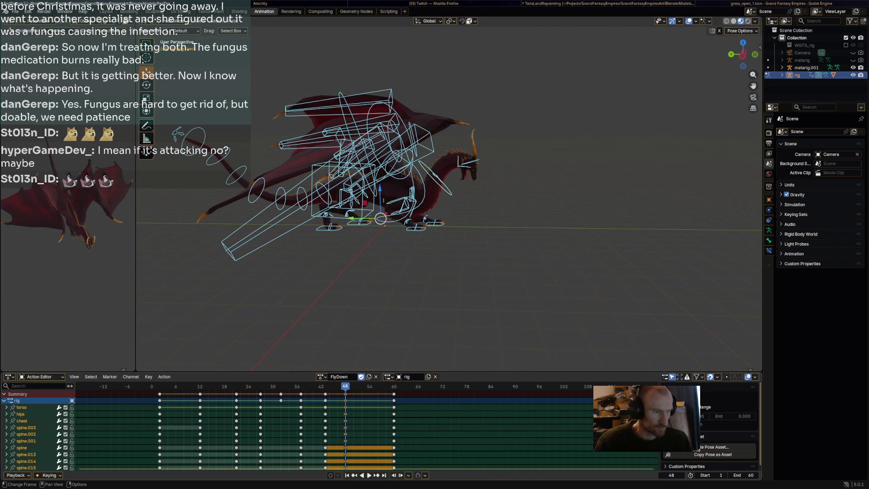
key(space)
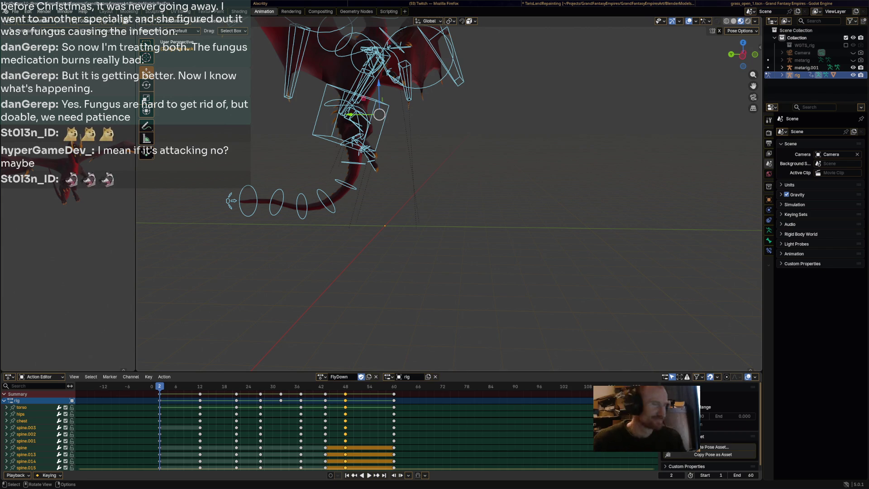
key(space)
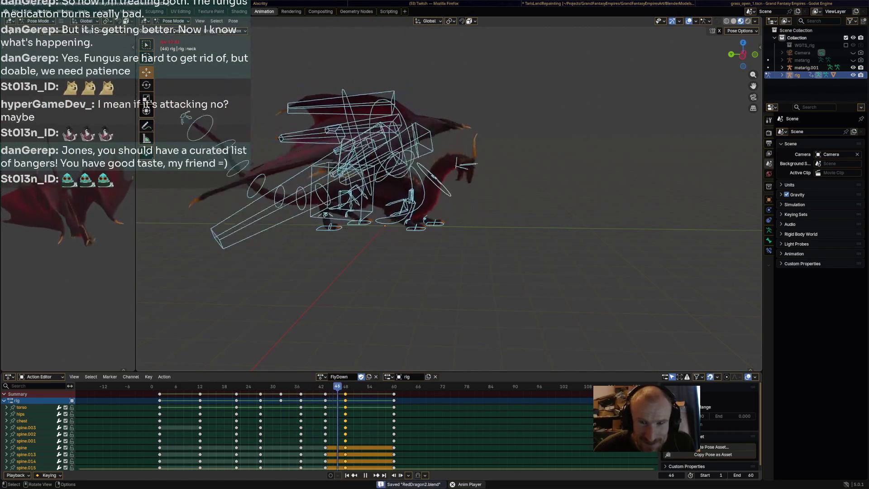
key(Escape)
key(ctrl+s)
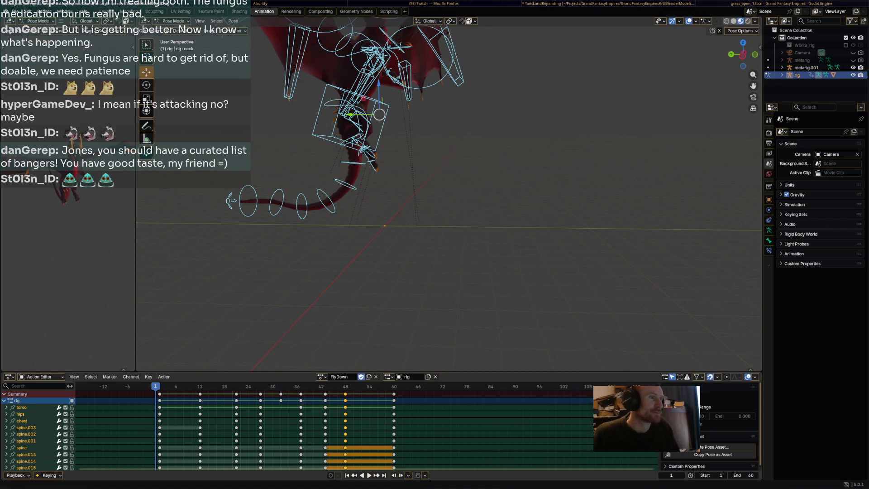
key(alt+Tab)
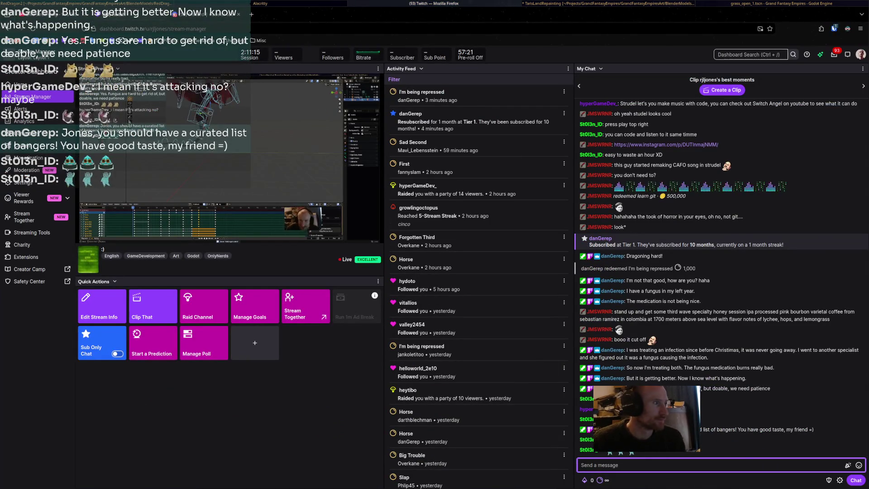
Load youtube.com in a new browser tab
key(ctrl+Tab)
key(ctrl+t)
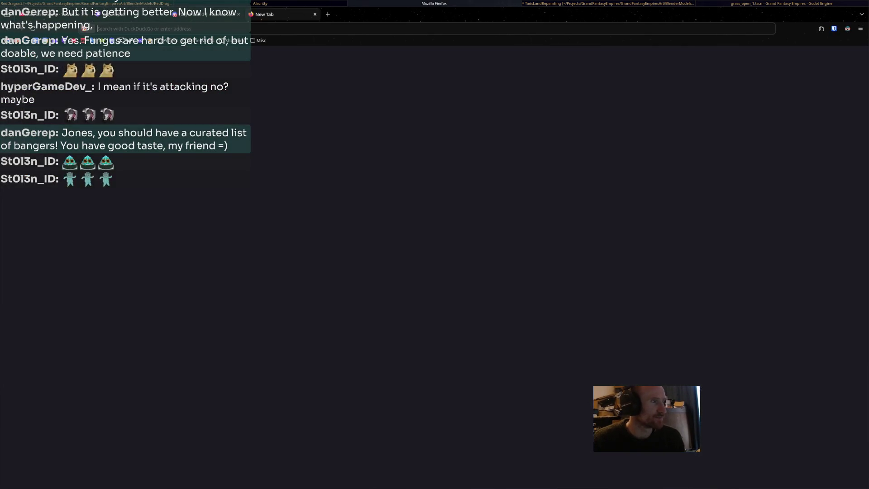
click(74, 40)
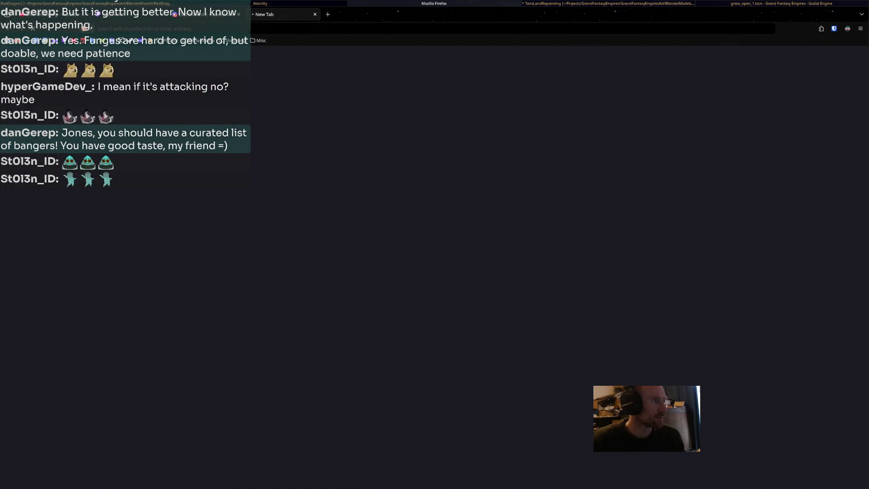
text(youtube.com)
key(Return)
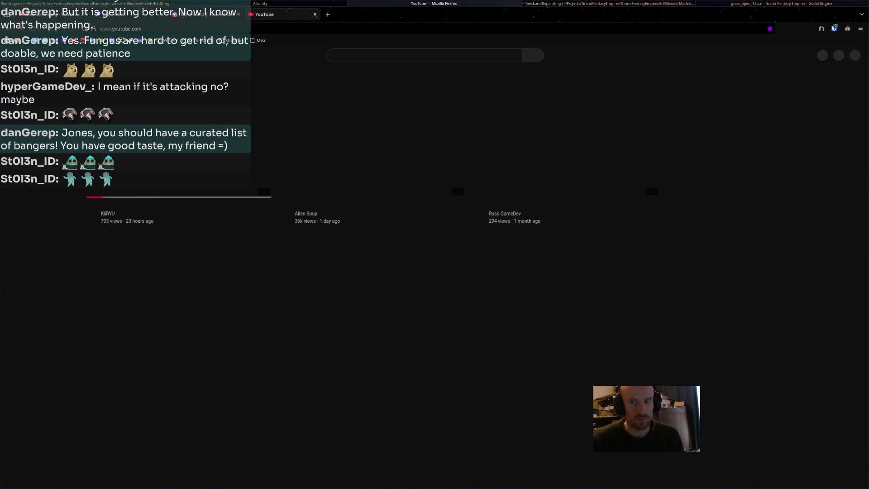
Switch YouTube to the gaming channel account, then to another channel account
click(853, 55)
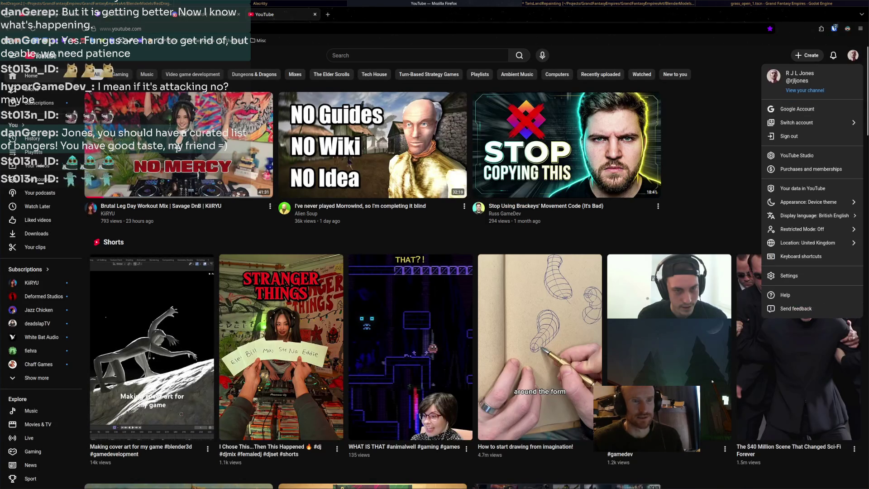
click(796, 122)
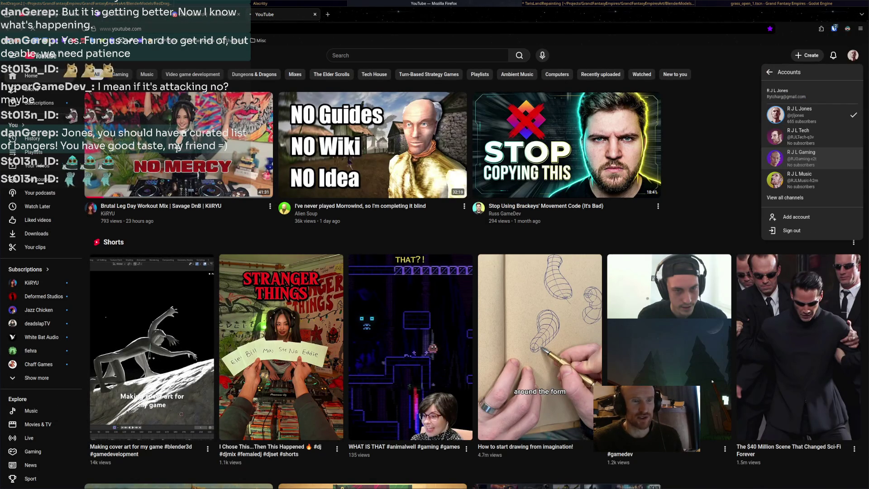
click(796, 158)
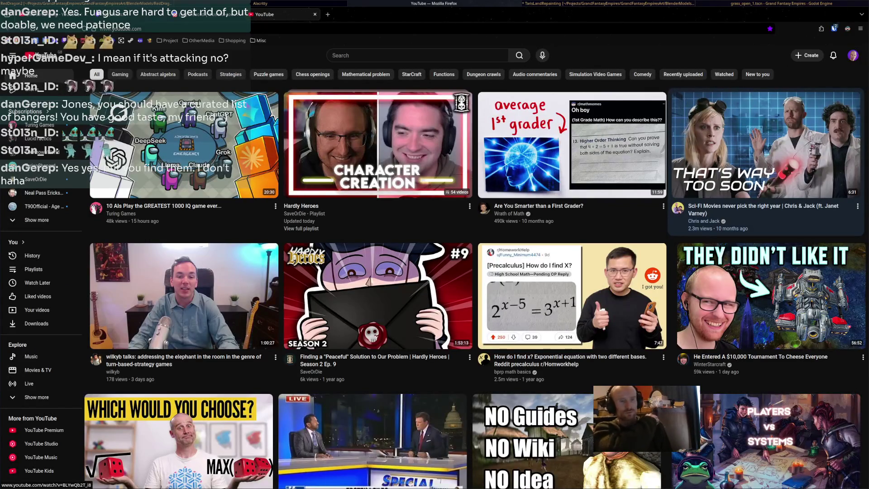
click(852, 55)
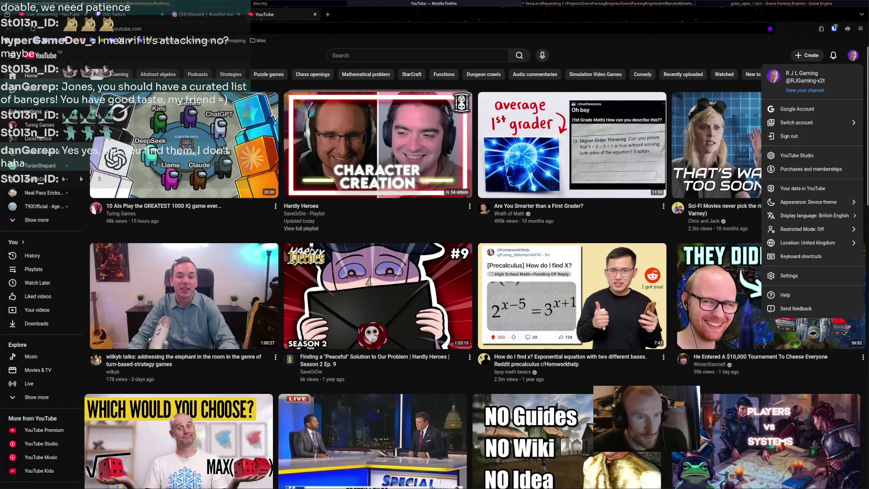
click(796, 122)
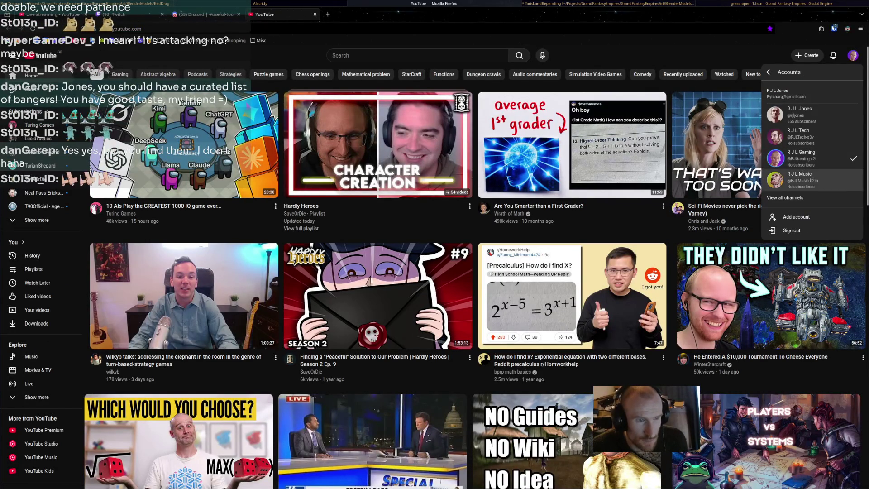
click(796, 114)
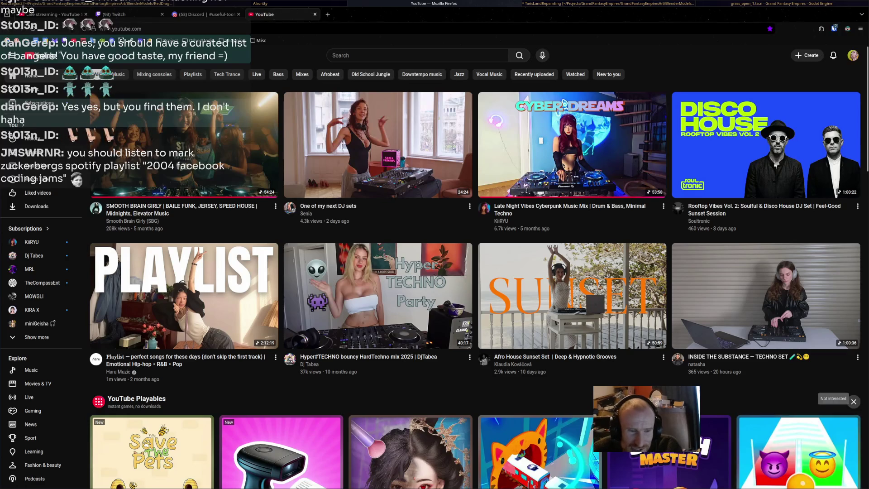
Dismiss the Playables shelf from the YouTube home feed, then go to the Discord tab
click(854, 401)
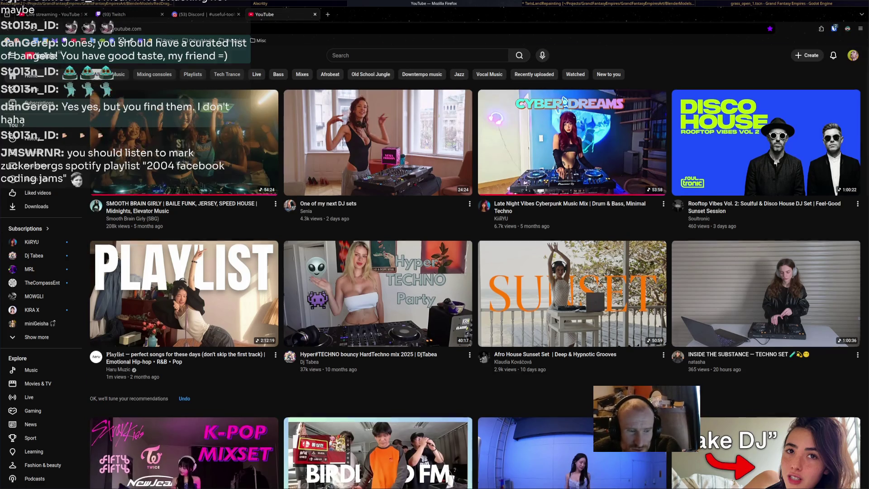
scroll(824, 380, down, 10)
scroll(824, 380, up, 5)
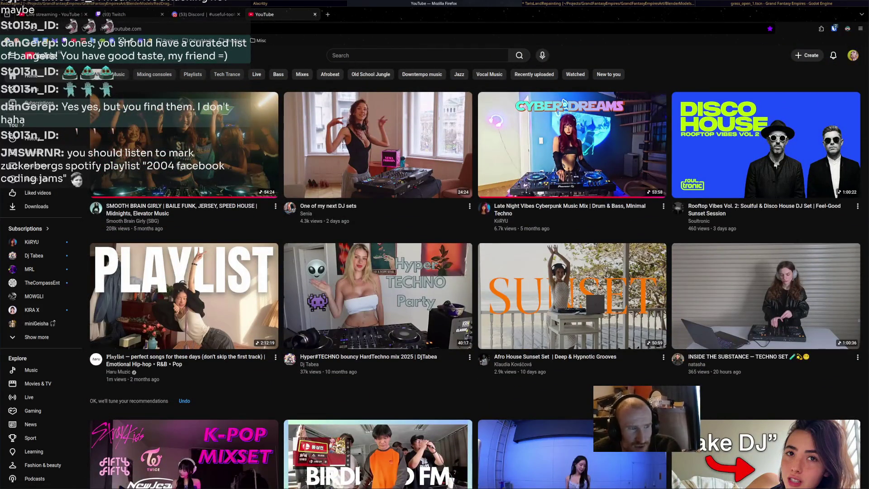
scroll(563, 102, down, 15)
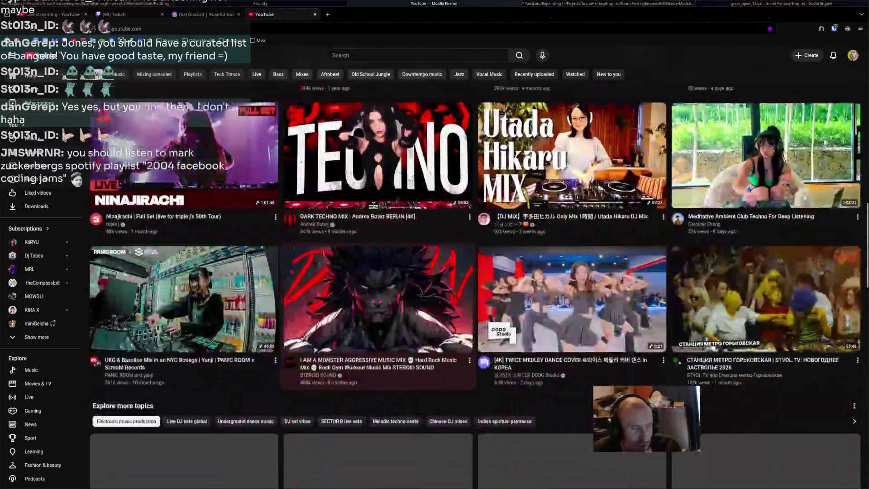
scroll(378, 248, up, 10)
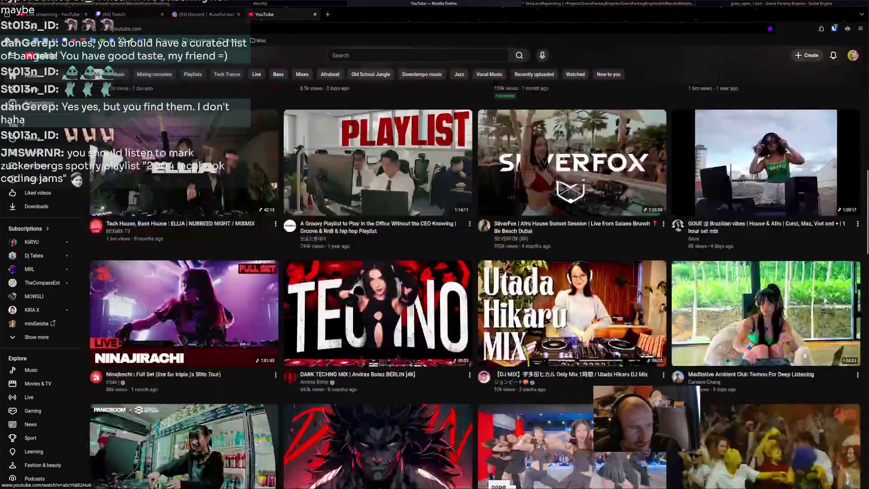
scroll(563, 102, up, 5)
key(ctrl+Page_Up)
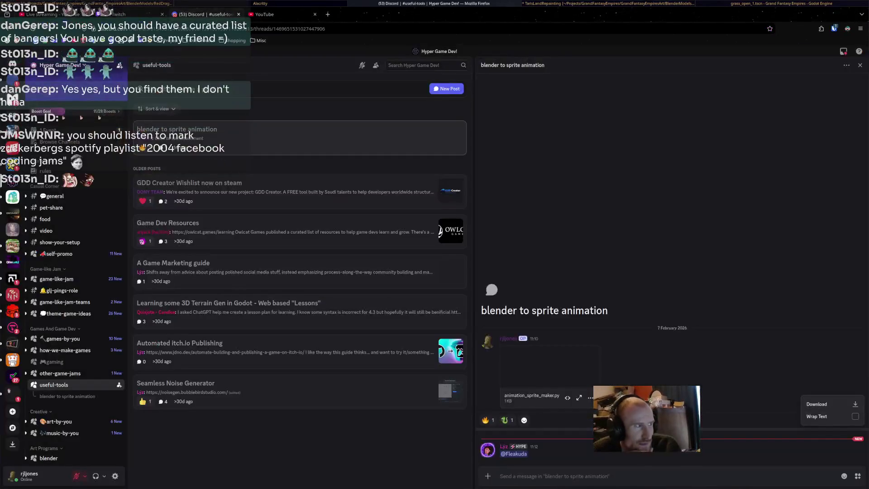
Cycle through the Twitch and YouTube Studio tabs, then switch windows back to Blender
key(ctrl+Page_Up)
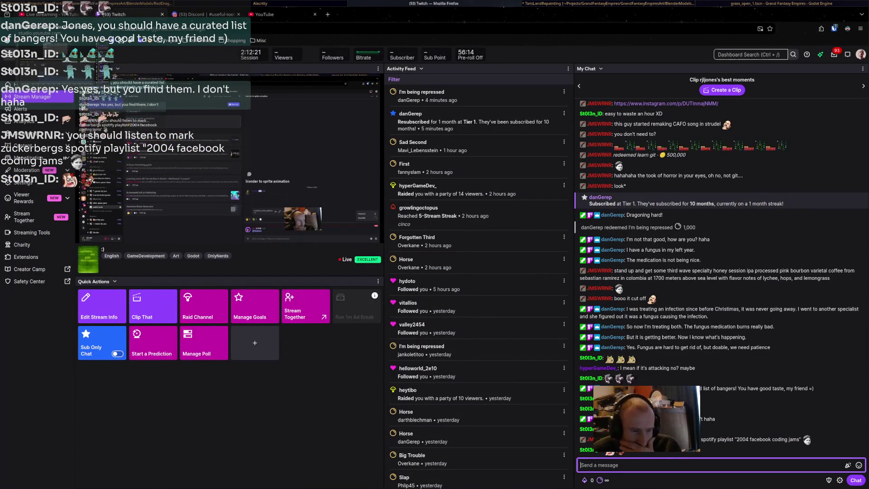
key(ctrl+Page_Up)
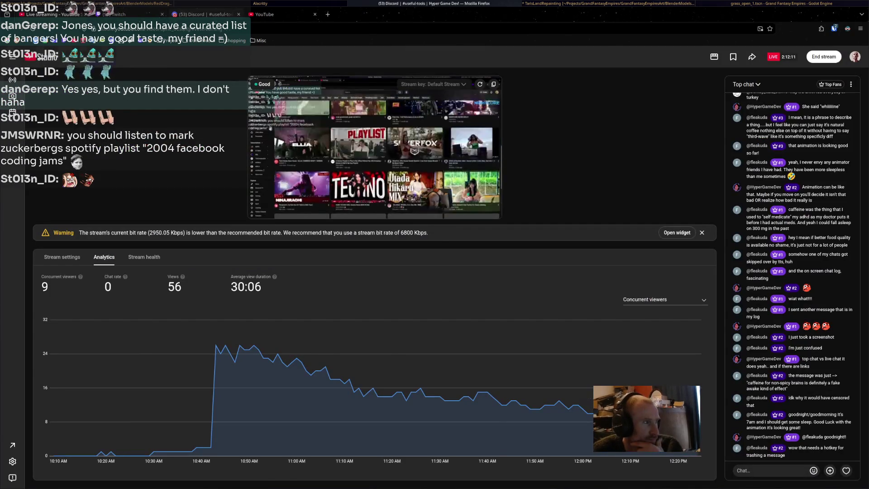
key(super+1)
key(super+Left)
key(super+Right)
key(super+Left)
key(super+Right)
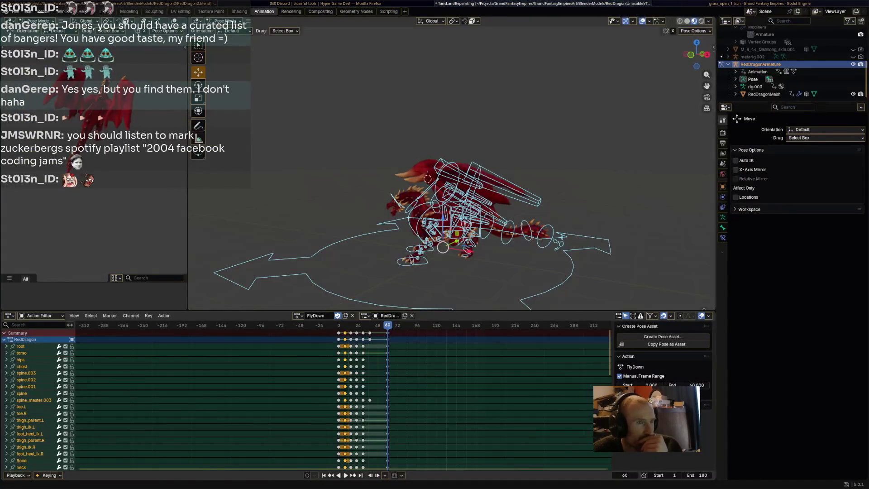
Return to the dragon rig's Blender window and play through the FlyDown action
key(super+Left)
key(super+Right)
key(super+Right)
key(super+Right)
middle_drag(448, 226, 475, 231)
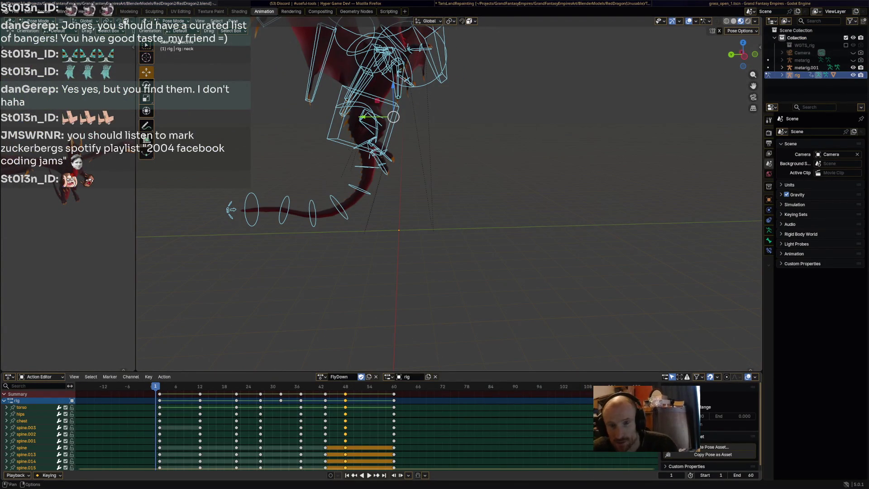
key(space)
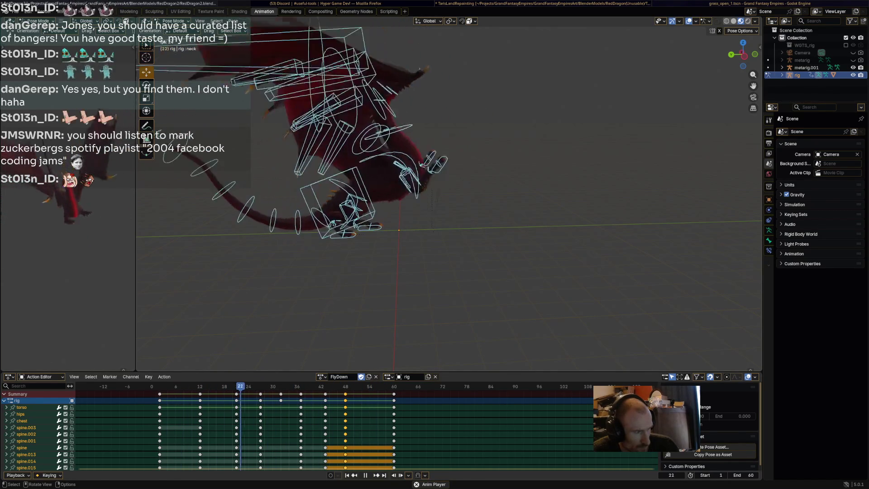
key(space)
key(space)
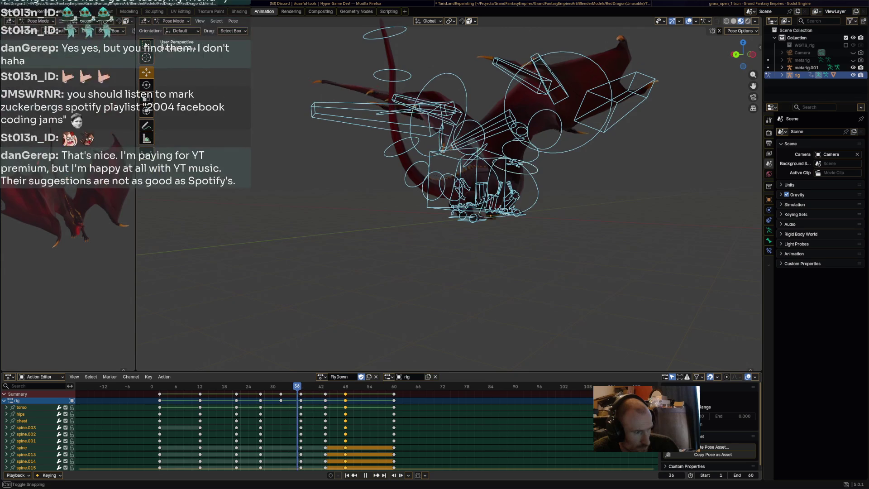
Rotate tail bone spine.013 about -46° at frame 37, key it, and replay
middle_drag(497, 271, 448, 272)
click(358, 161)
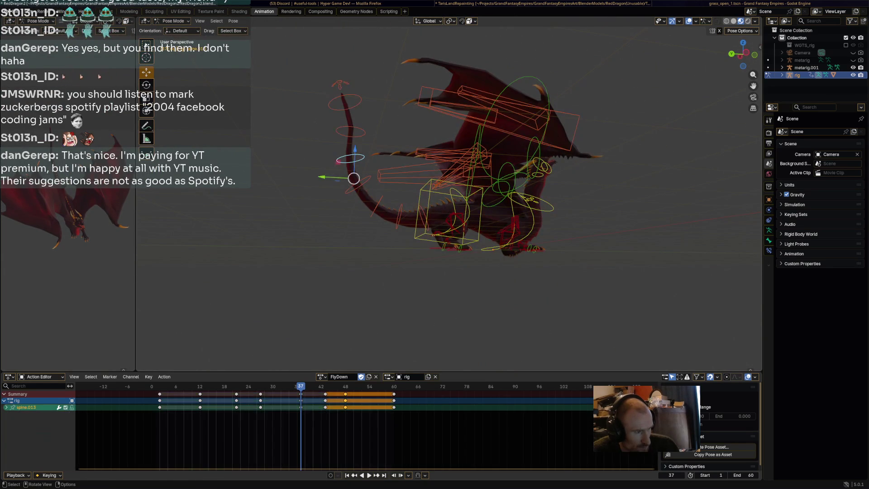
key(r)
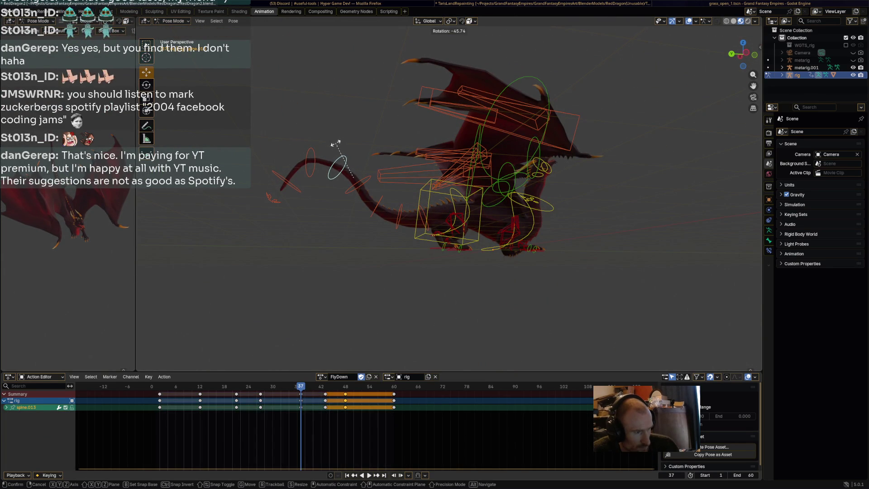
click(334, 141)
key(i)
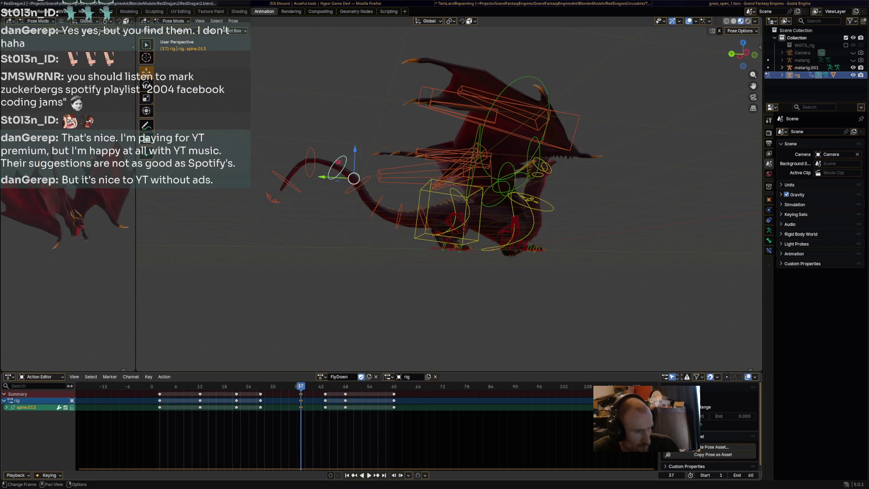
key(space)
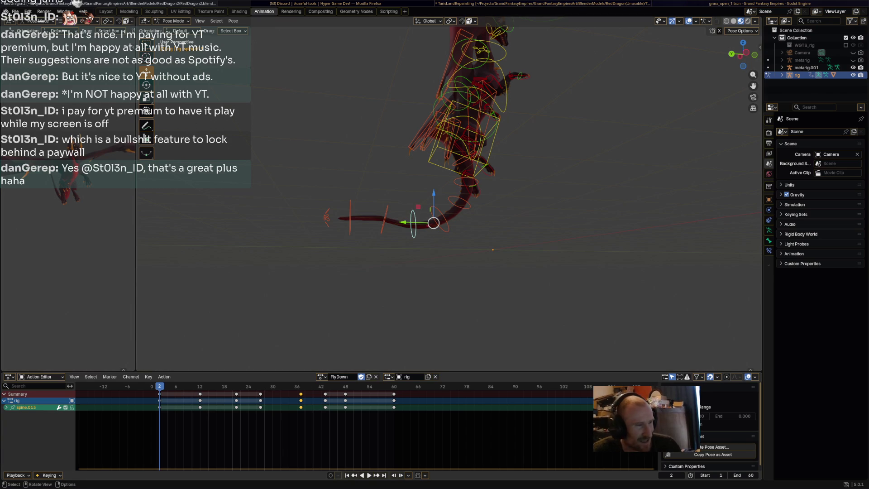
Stop playback at frame 48 and rotate the tail-base spine bone to curl downward
click(466, 182)
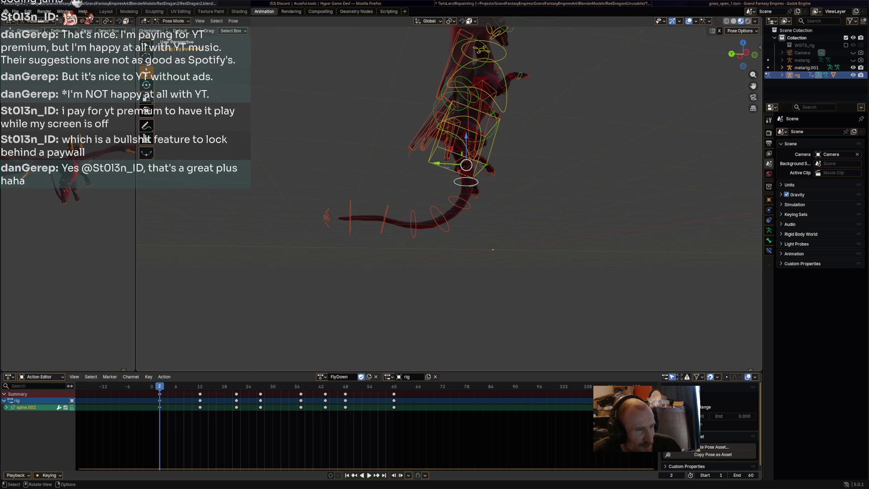
key(alt+a)
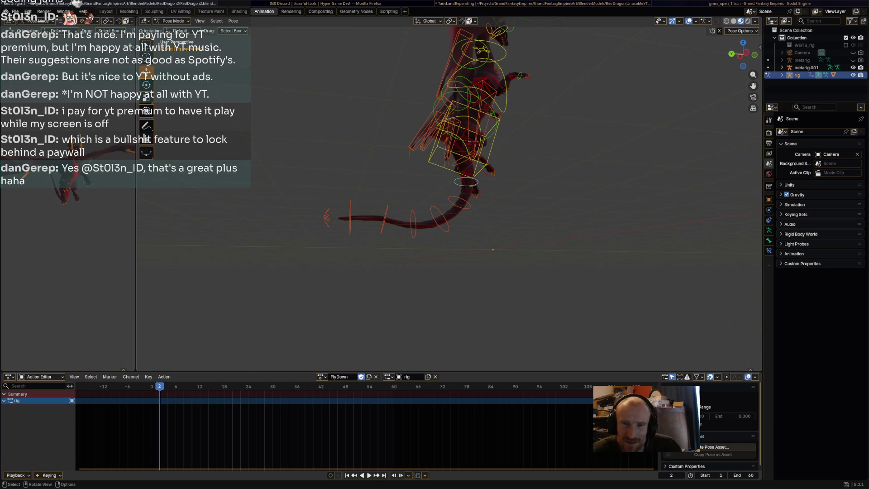
click(438, 219)
key(space)
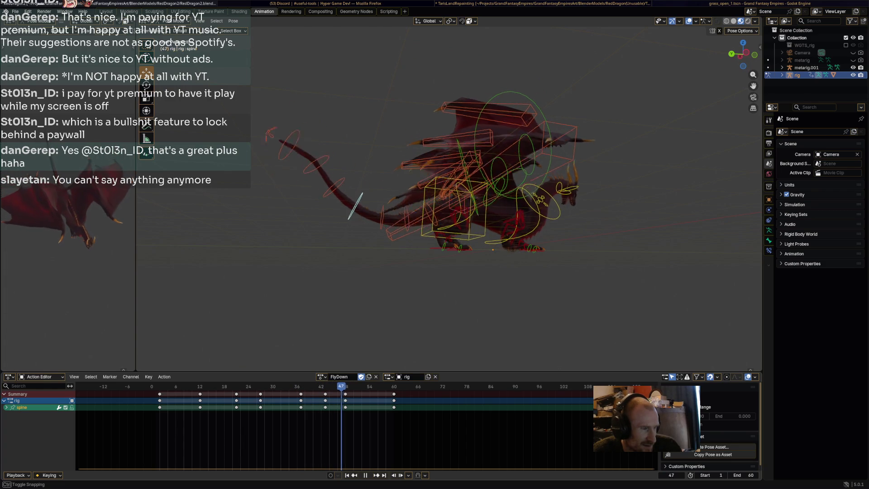
key(Escape)
key(r)
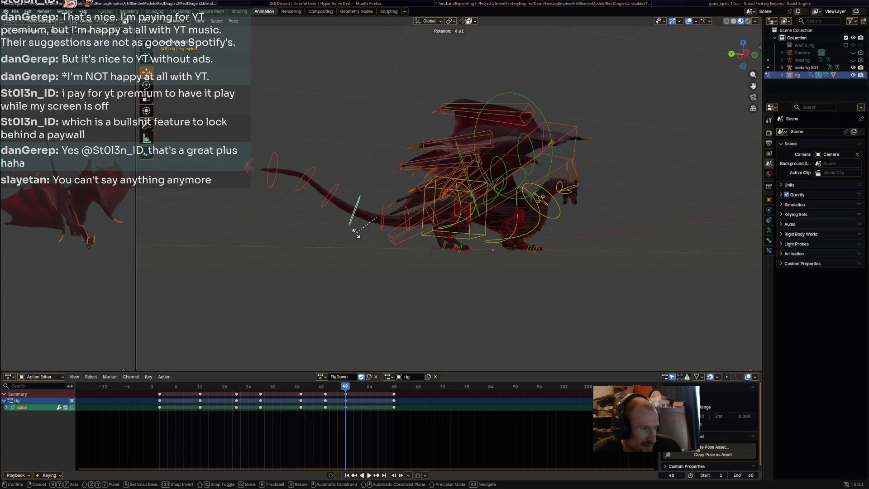
key(Return)
Straighten spine.014, tilt tail-tip spine.015 upward, and key all bones at frame 48
click(296, 231)
key(r)
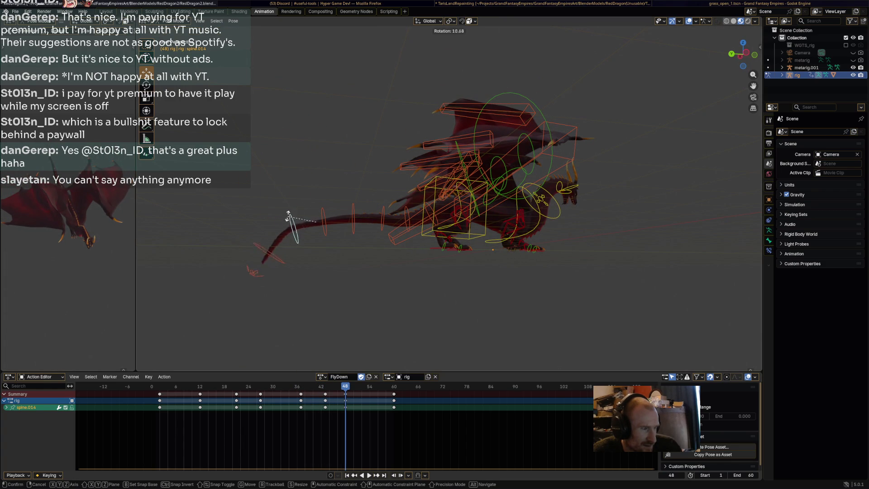
key(Return)
click(257, 212)
key(r)
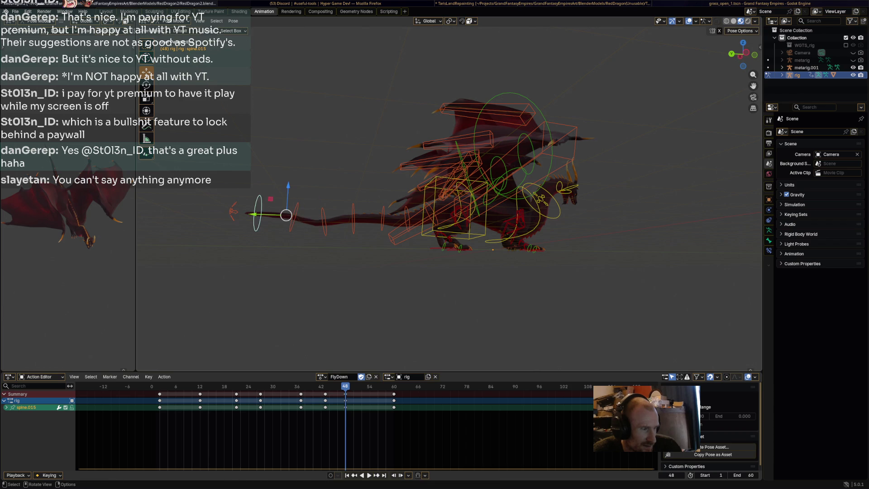
key(Return)
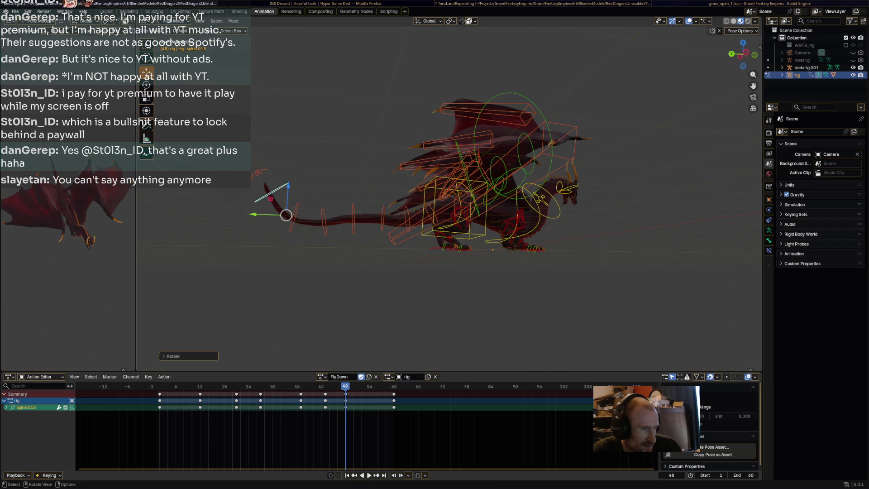
key(a)
key(space)
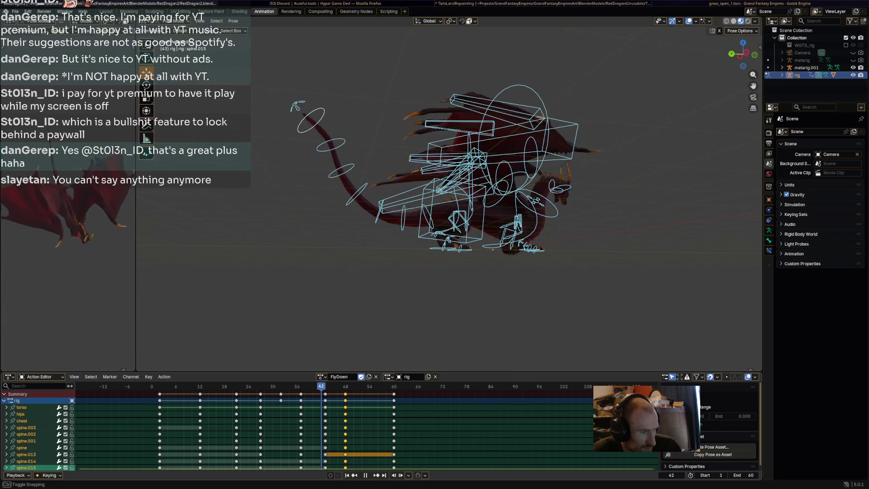
Swing tail bone spine.013 downward at frame 43, key it, and preview playback
key(space)
click(332, 181)
key(r)
click(335, 161)
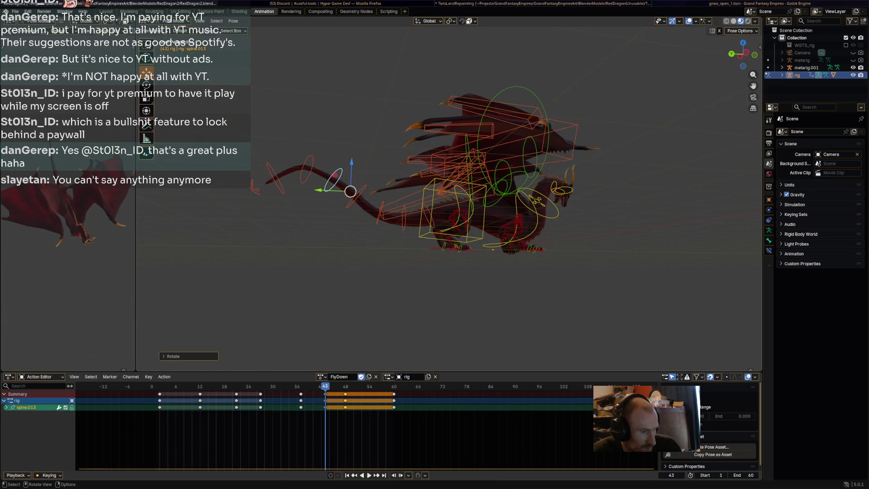
key(i)
key(space)
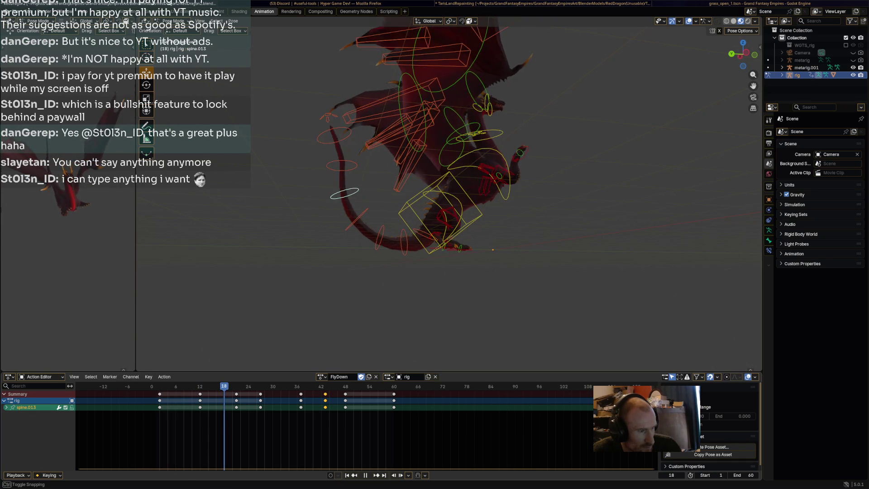
Curl tail-tip bone spine.015 at frame 21 and key all bones there
key(space)
key(space)
key(space)
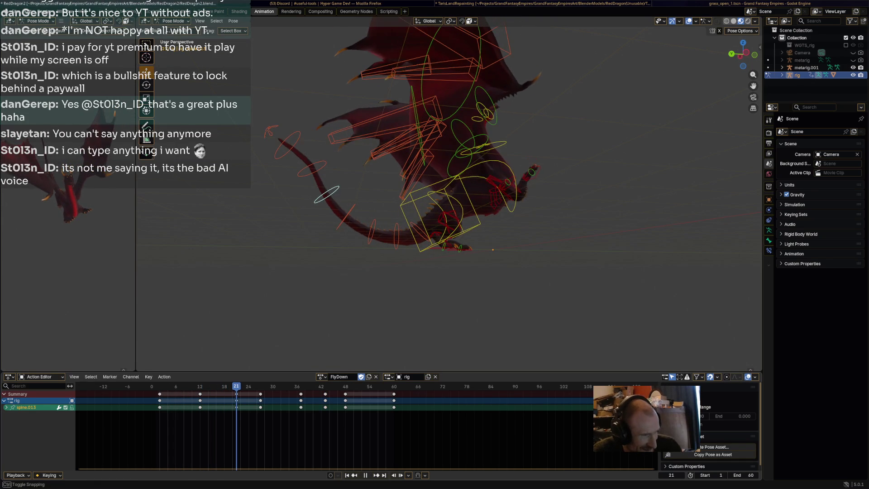
click(311, 169)
mouse_move(311, 168)
middle_down()
mouse_move(343, 174)
mouse_move(308, 175)
middle_up()
click(291, 198)
key(r)
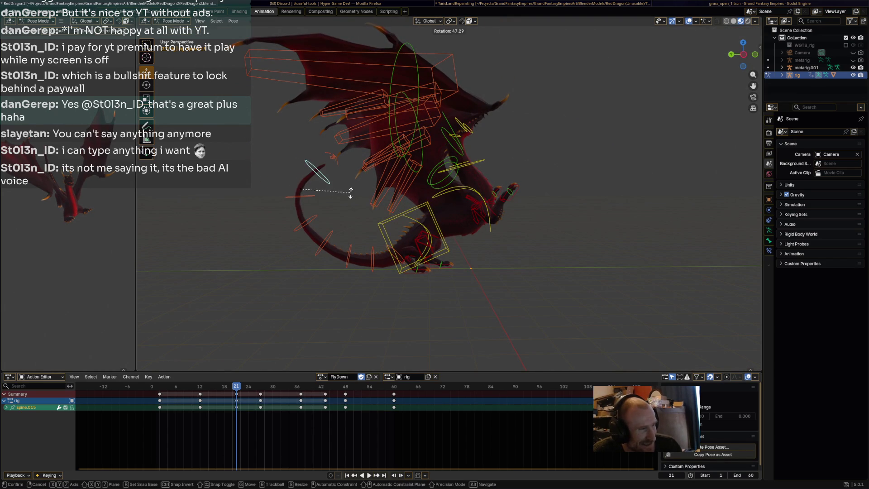
key(Escape)
key(a)
key(i)
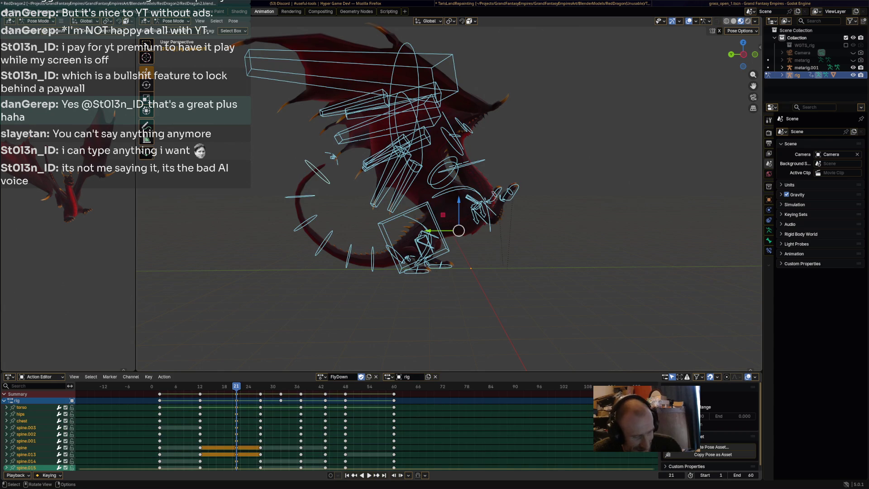
Jump back to the start and replay FlyDown to preview the tail curl
key(shift+Left)
key(space)
key(Escape)
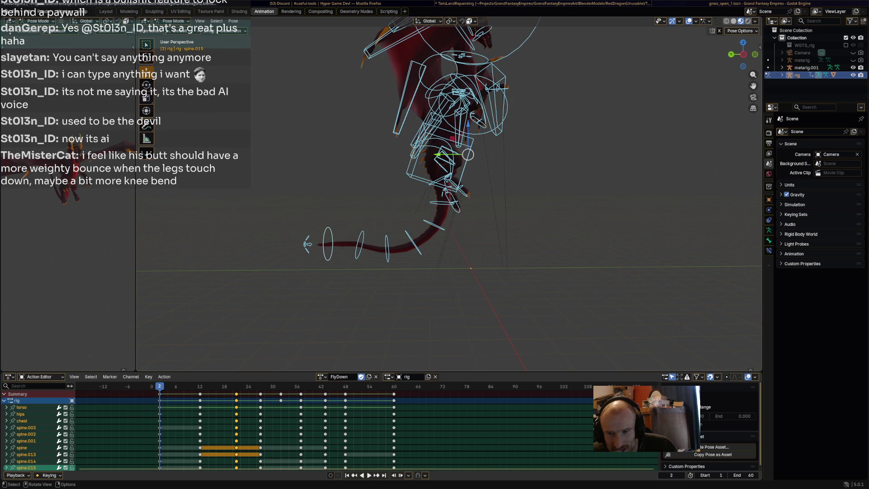
key(space)
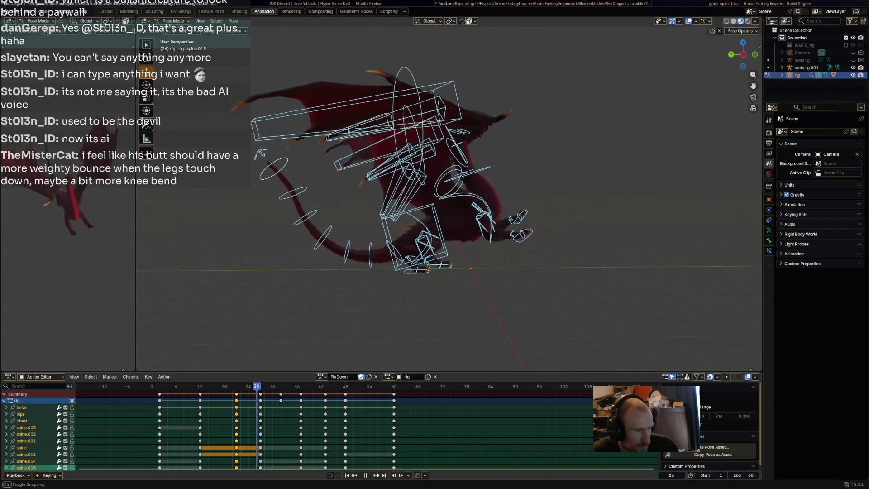
Rotate the hips bone at frame 27 and preview the motion in reverse
key(space)
click(423, 237)
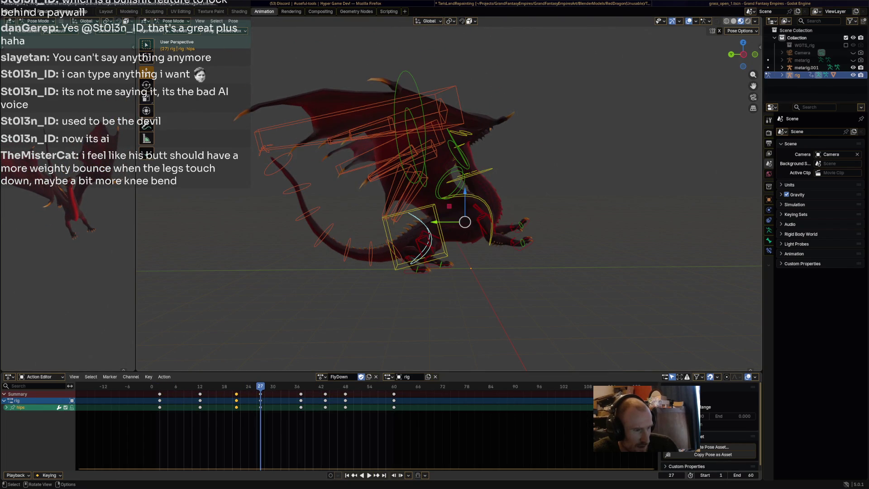
key(r)
click(420, 202)
key(shift+ctrl+space)
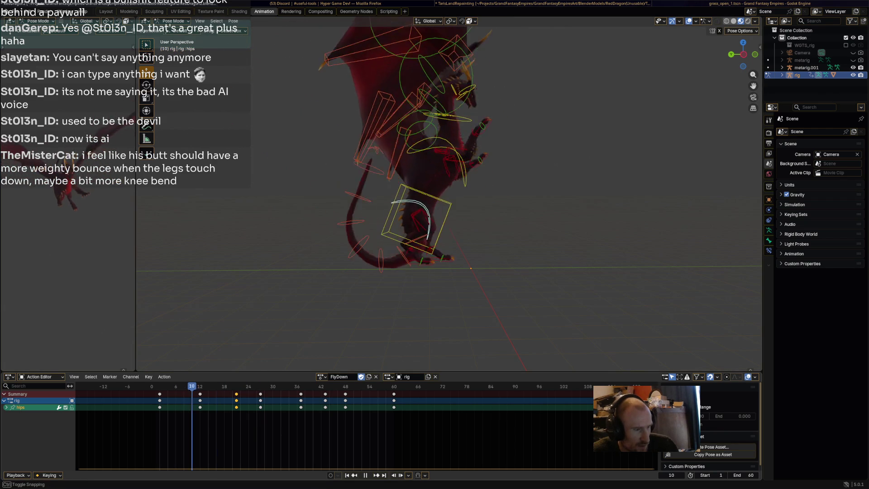
Tilt the hips at frame 12, key the pose, and preview, selecting spine.013
key(space)
key(r)
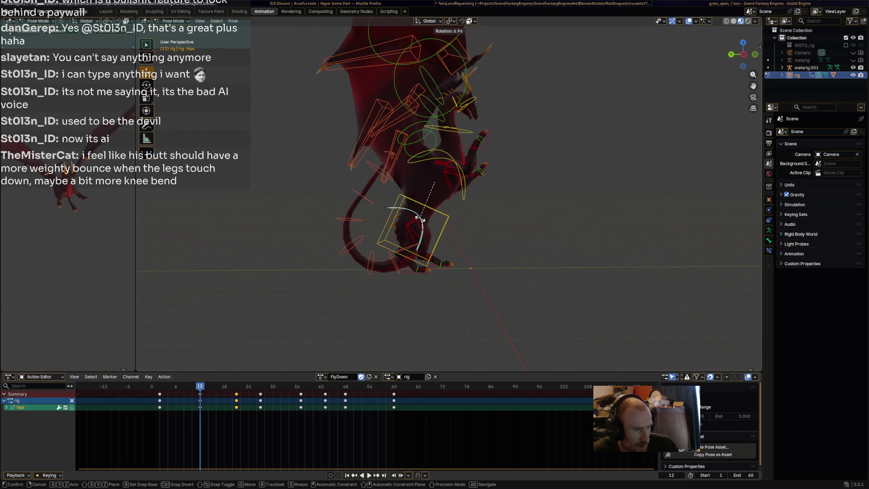
click(413, 213)
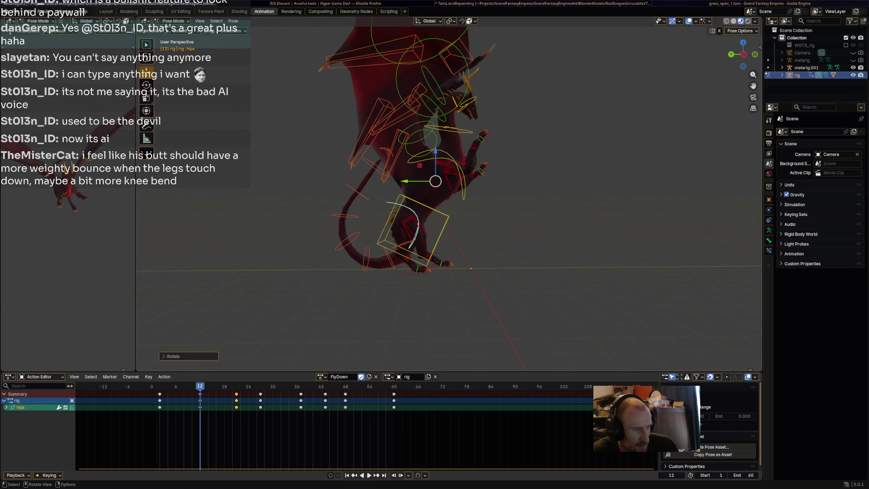
key(i)
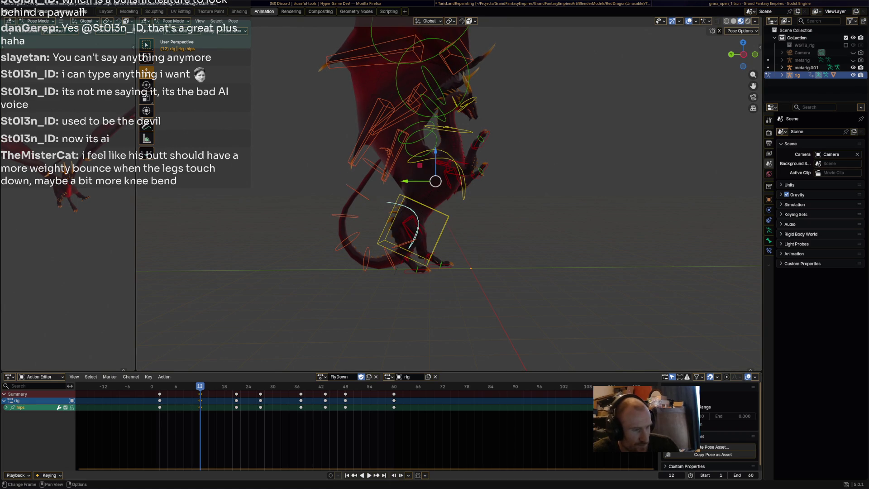
key(space)
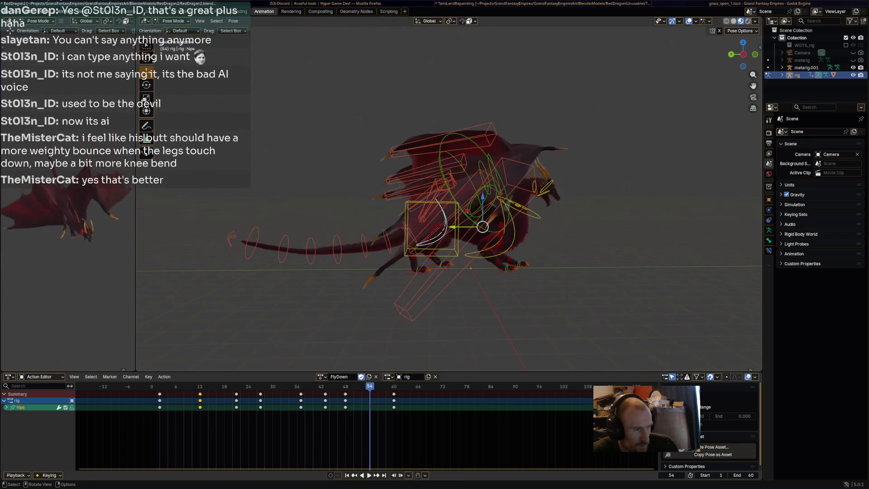
key(space)
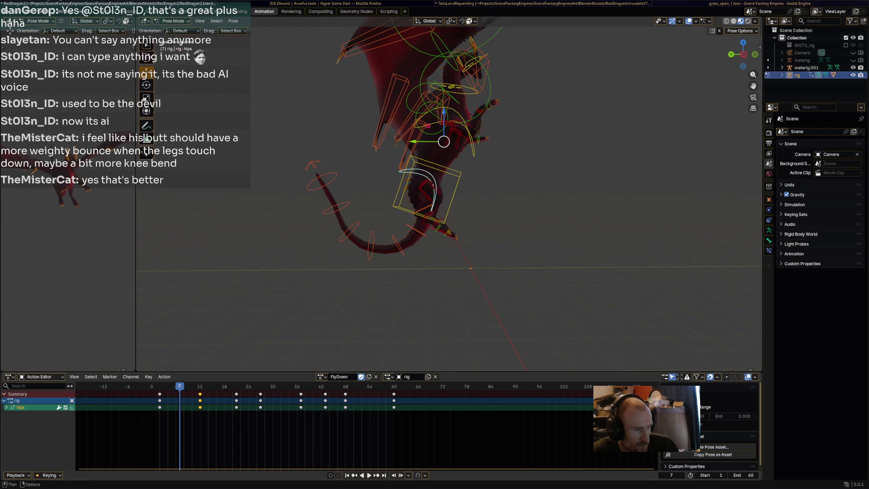
click(349, 232)
key(space)
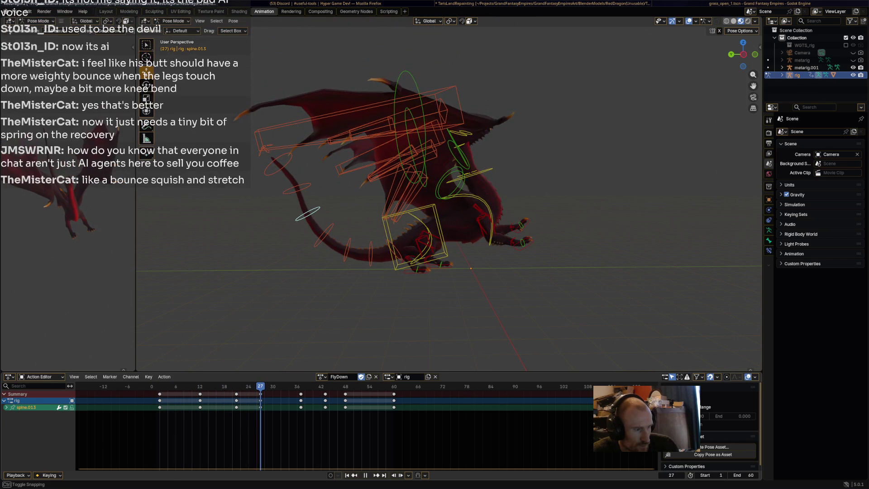
Rotate tail-tip bone spine.015 at frame 27, key it, and replay FlyDown
key(Escape)
click(280, 166)
key(r)
key(Return)
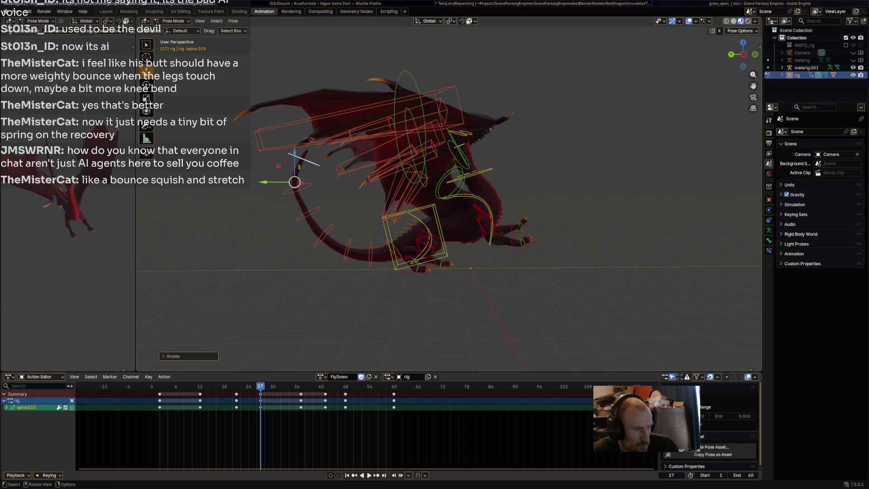
key(i)
key(space)
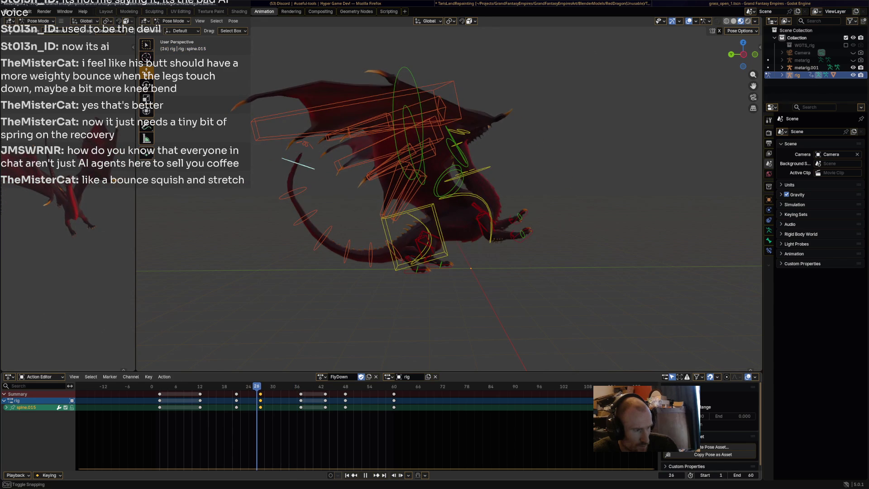
key(space)
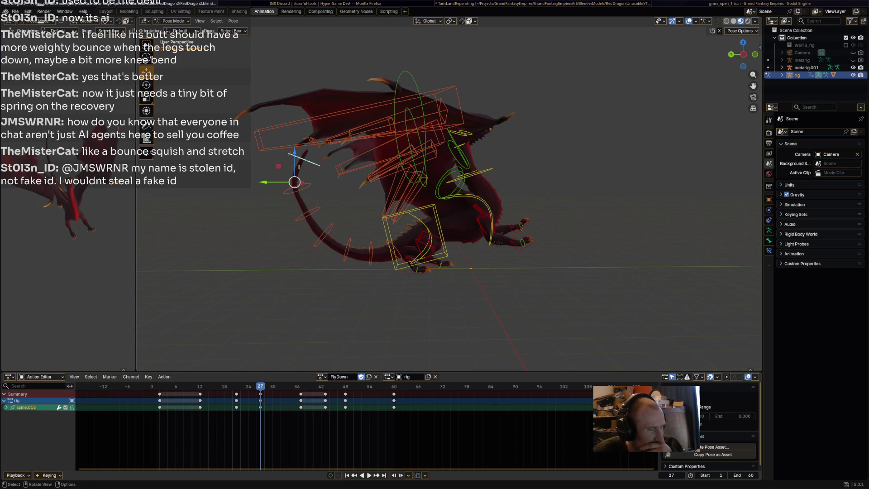
key(space)
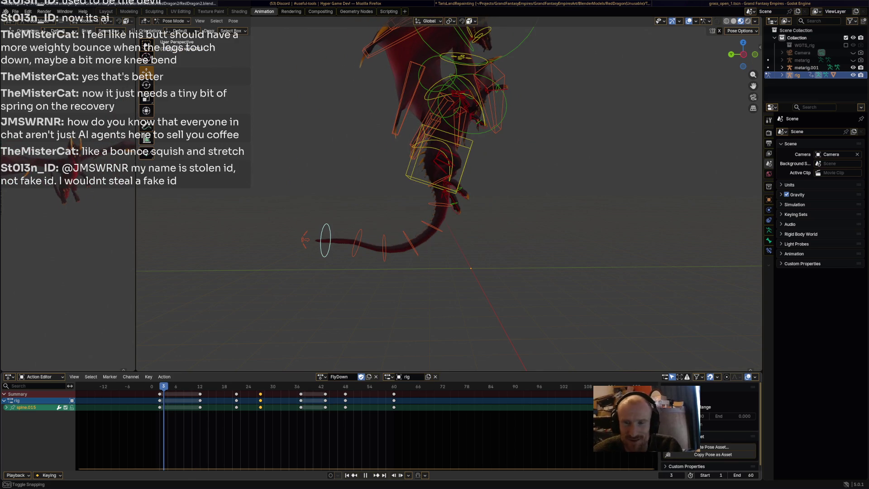
key(Escape)
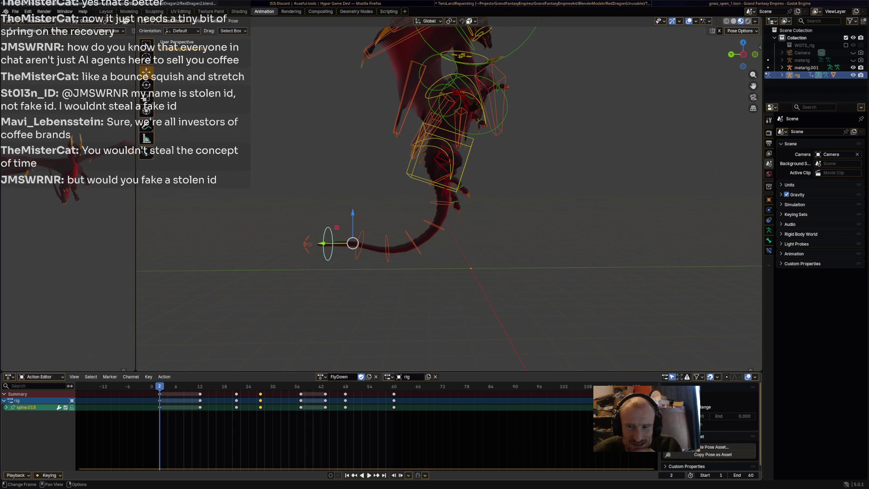
key(space)
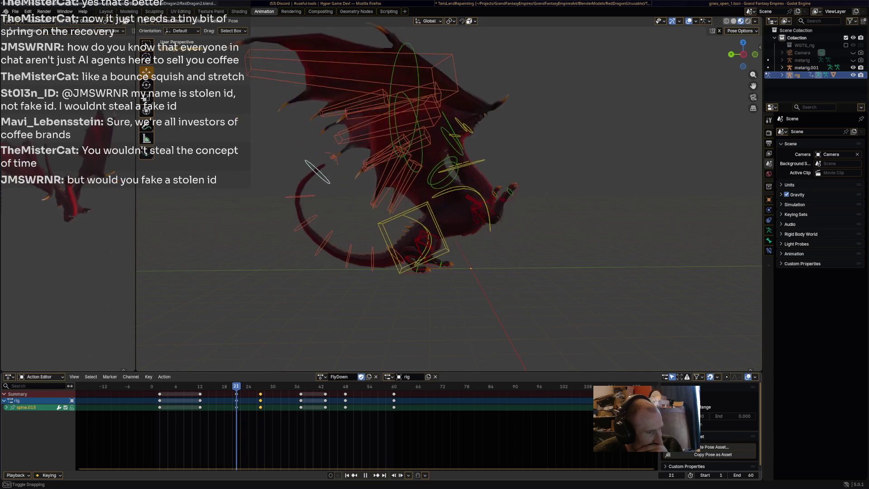
Rotate the tail bones spine and spine.013 into a new curl at frame 27
key(space)
click(322, 239)
key(r)
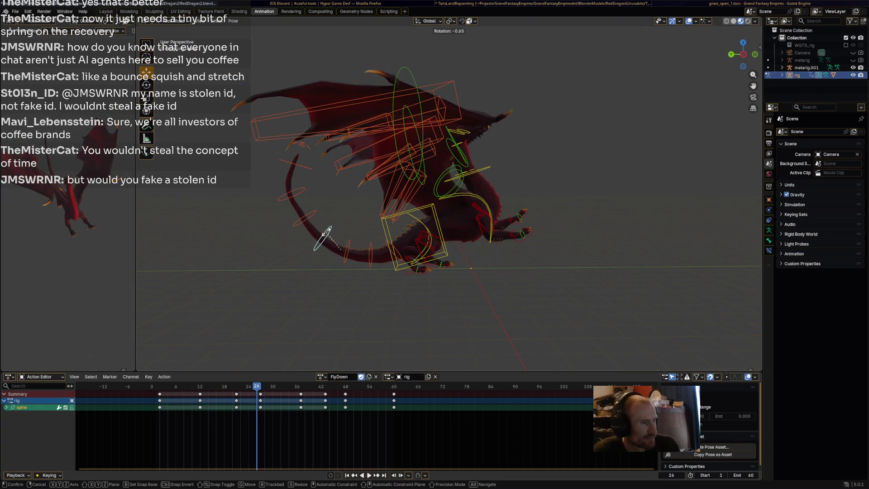
click(322, 238)
click(298, 225)
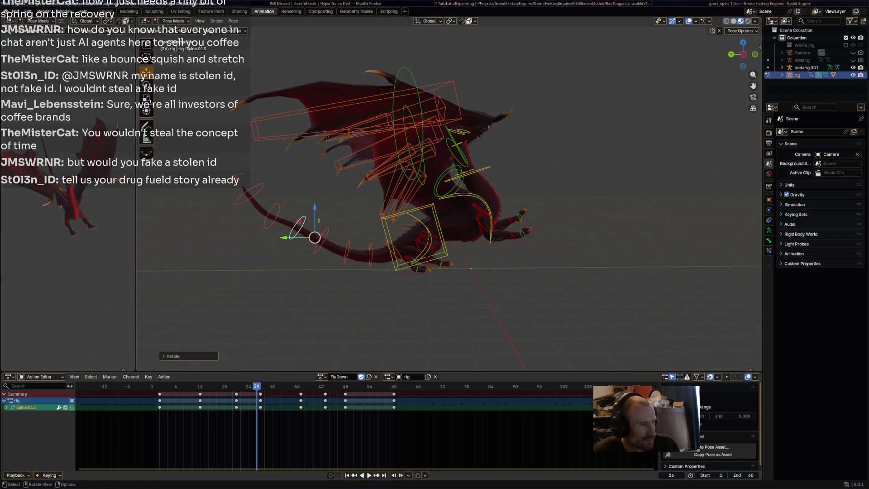
key(Right)
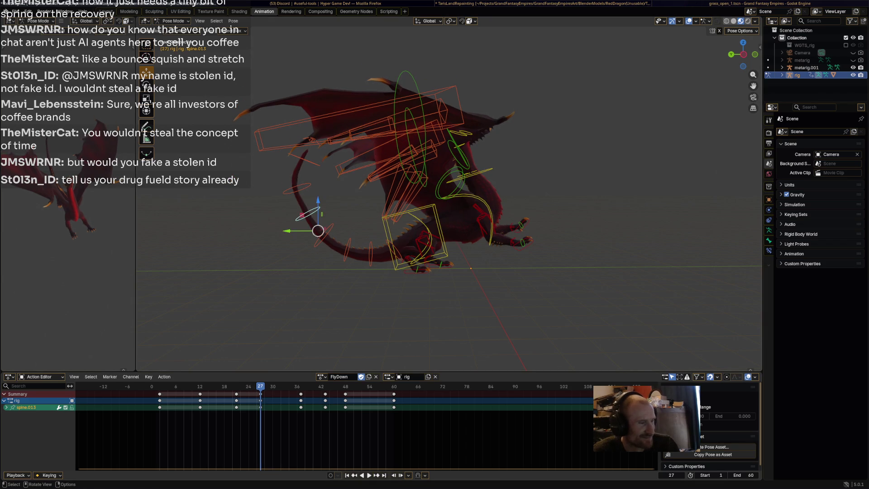
key(r)
click(299, 219)
Rotate spine.014, key every bone at frame 27, and play the action
click(276, 212)
key(r)
click(290, 223)
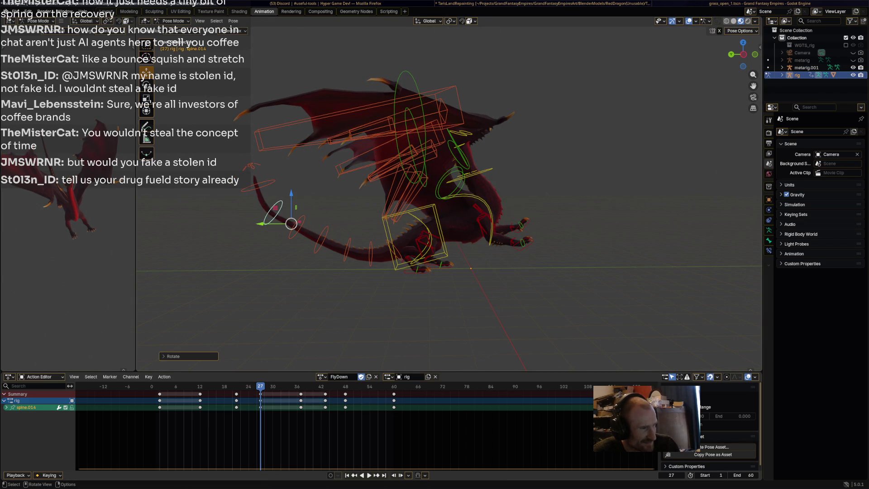
key(a)
key(i)
key(space)
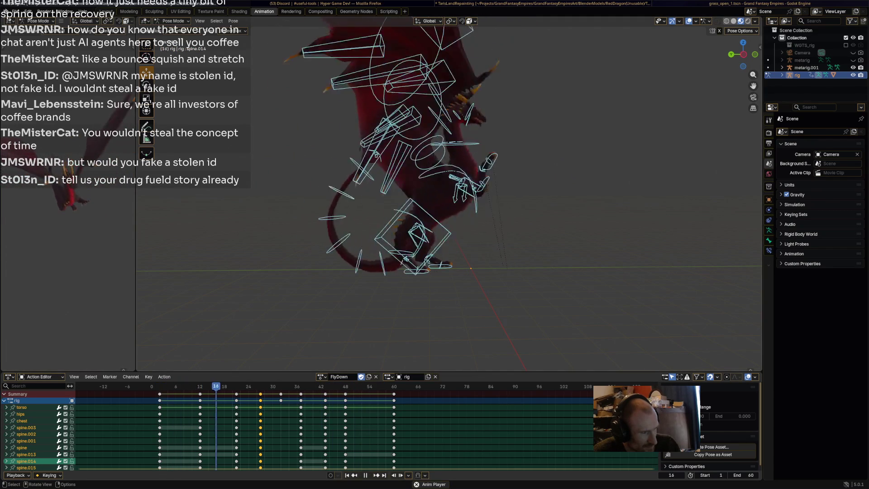
Play and stop the FlyDown animation to inspect the pose, then scrub back to frame 11
key(space)
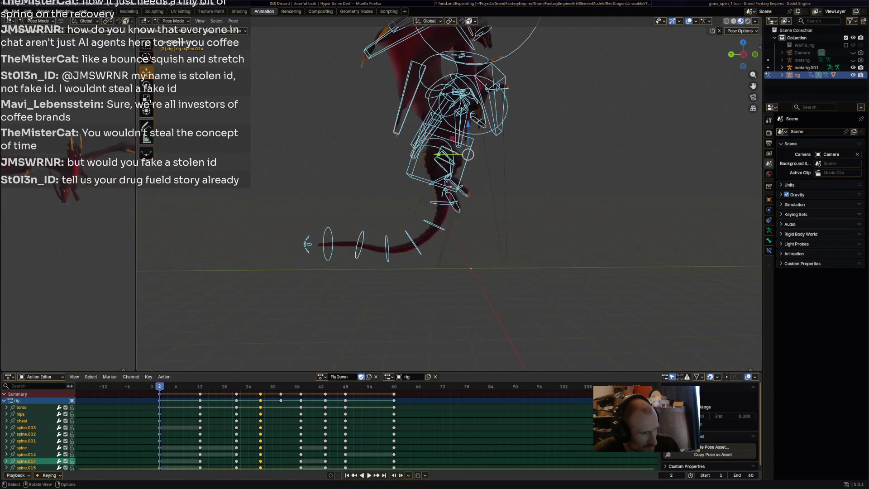
key(space)
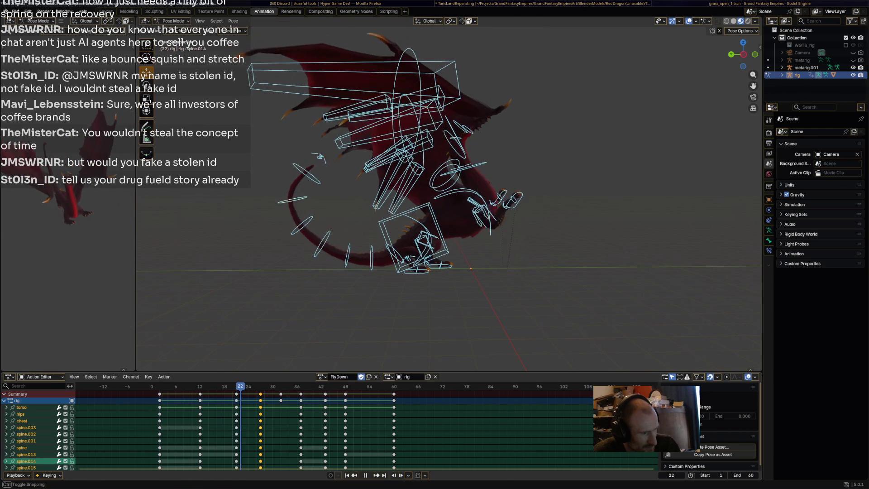
key(space)
drag(232, 386, 196, 386)
key(b)
key(Escape)
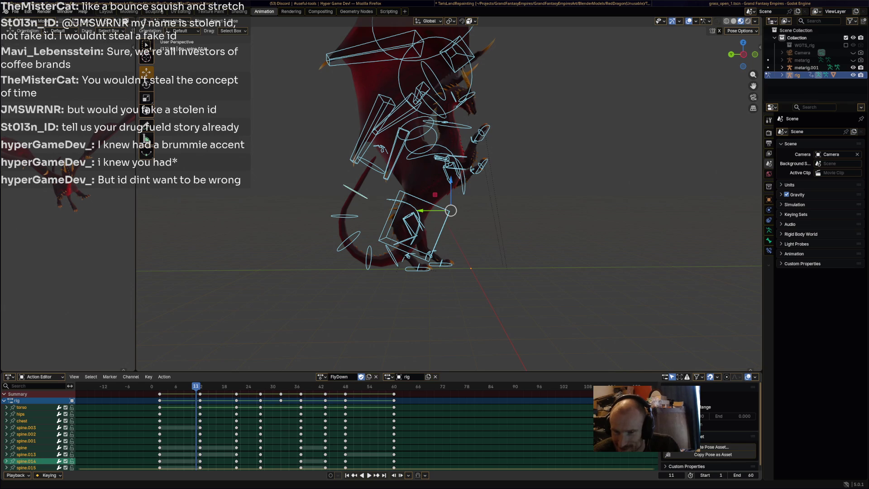
Play FlyDown in reverse, stop on frame 27, and switch to the Discord thread in Firefox
key(shift+ctrl+space)
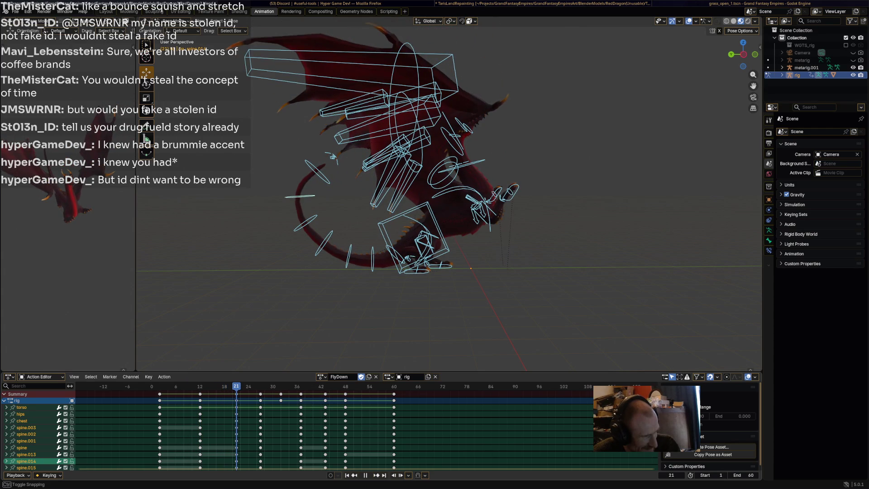
key(space)
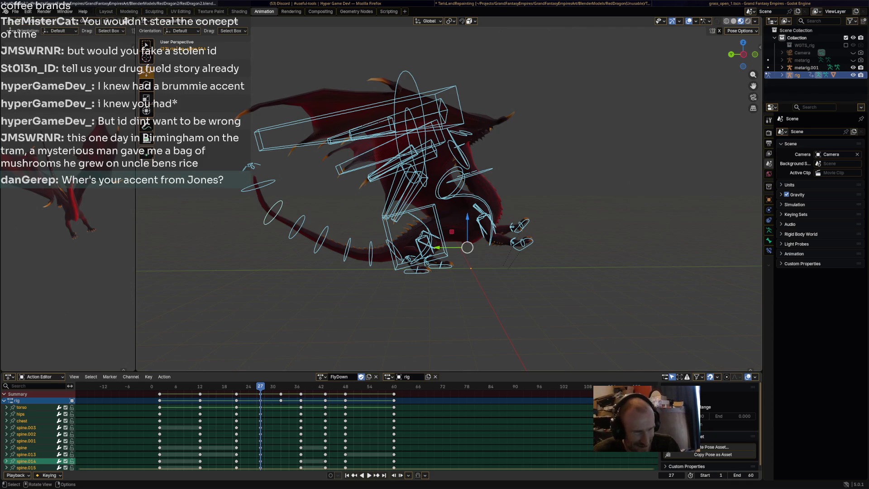
key(alt+Tab)
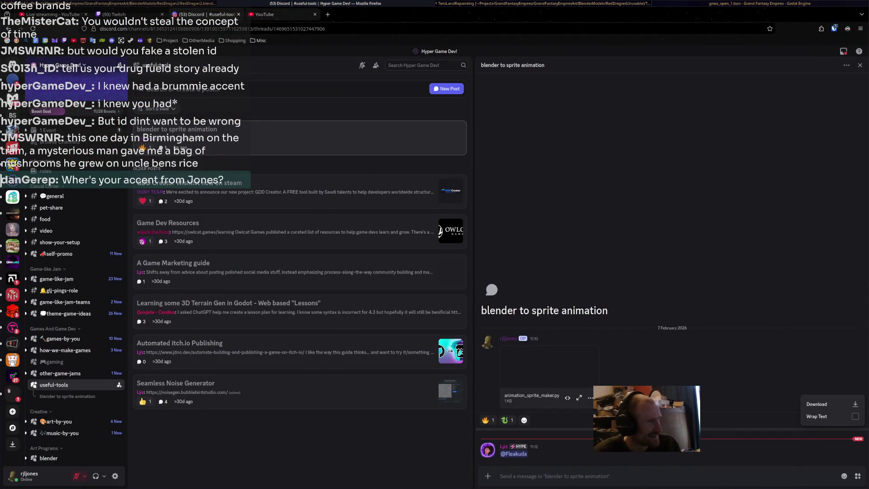
Search YouTube for 'brummie accent'
click(280, 14)
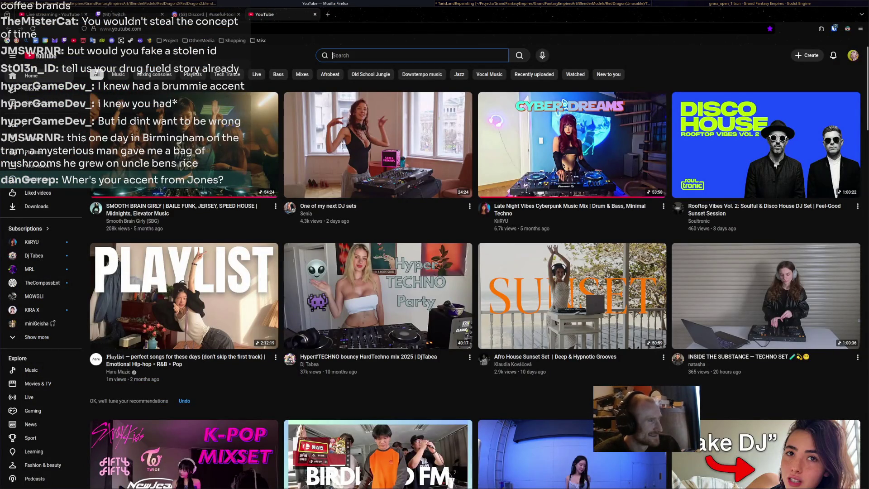
text(brummie acce)
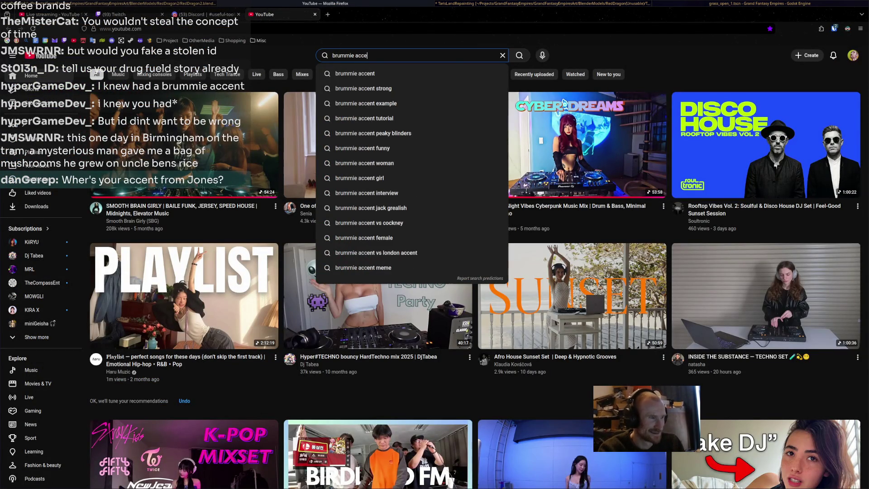
text(nt)
key(Return)
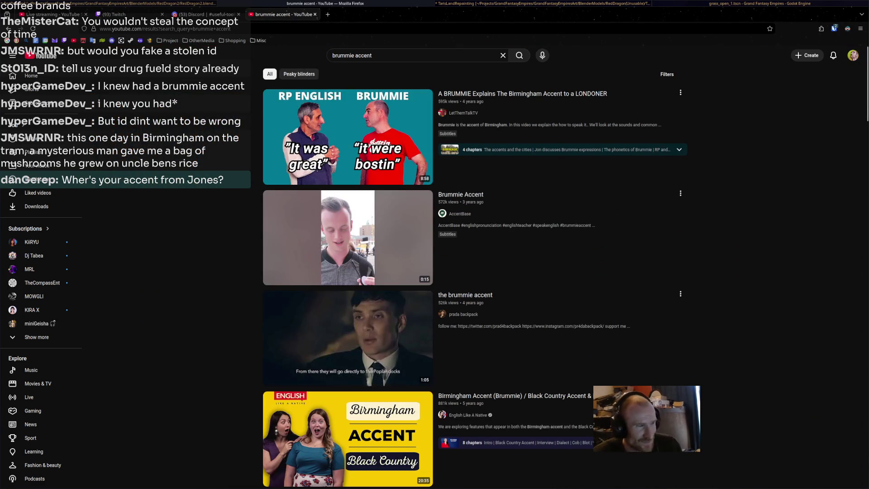
Sample the short Brummie Accent video and the Brummie explains Birmingham accent video, returning to results each time
click(348, 237)
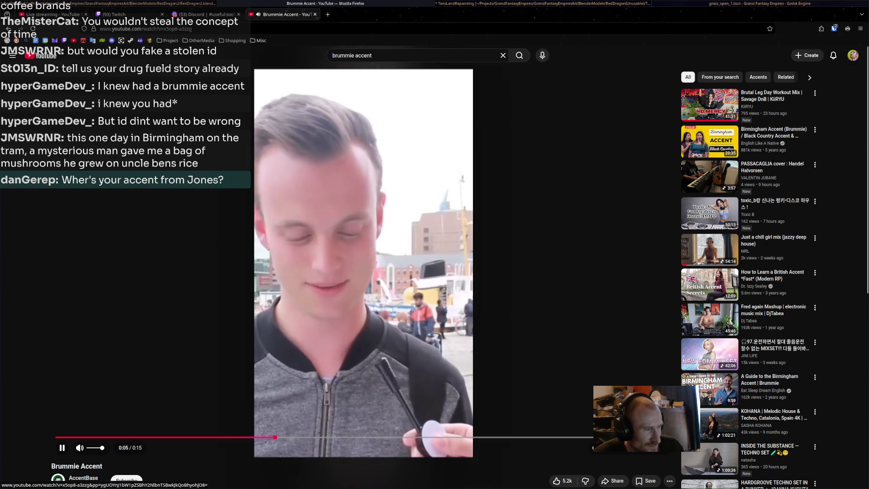
key(alt+Left)
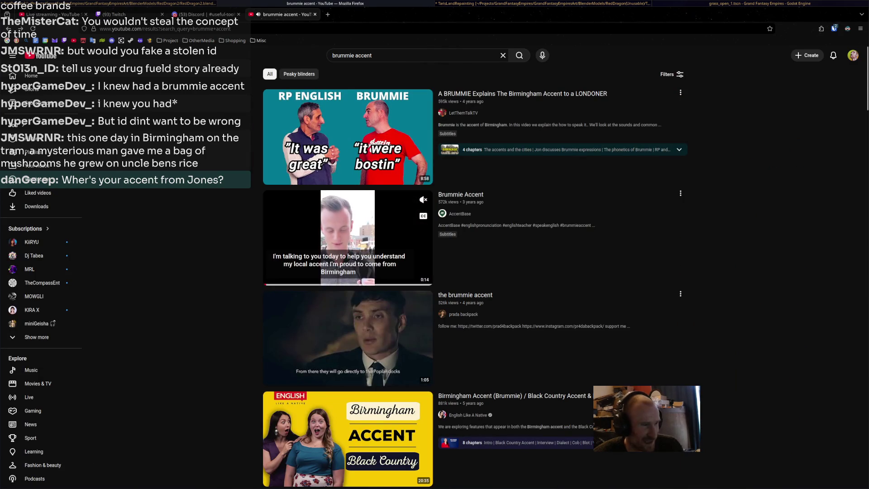
click(348, 136)
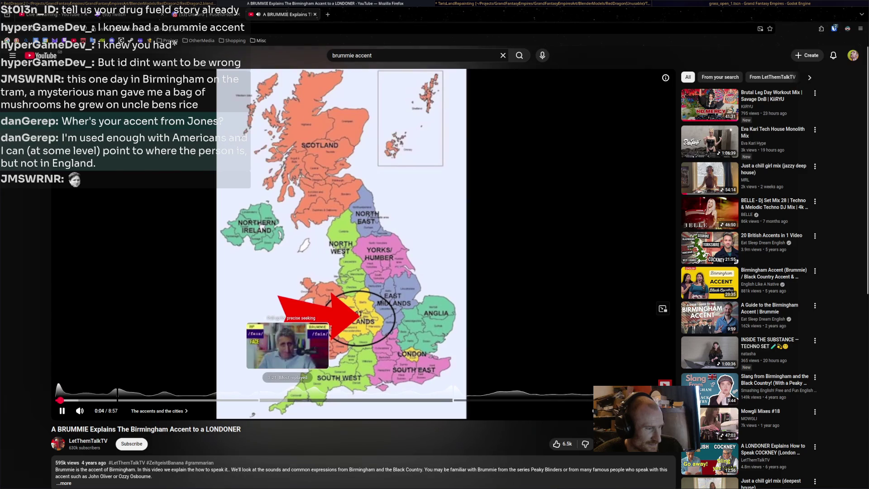
key(alt+Left)
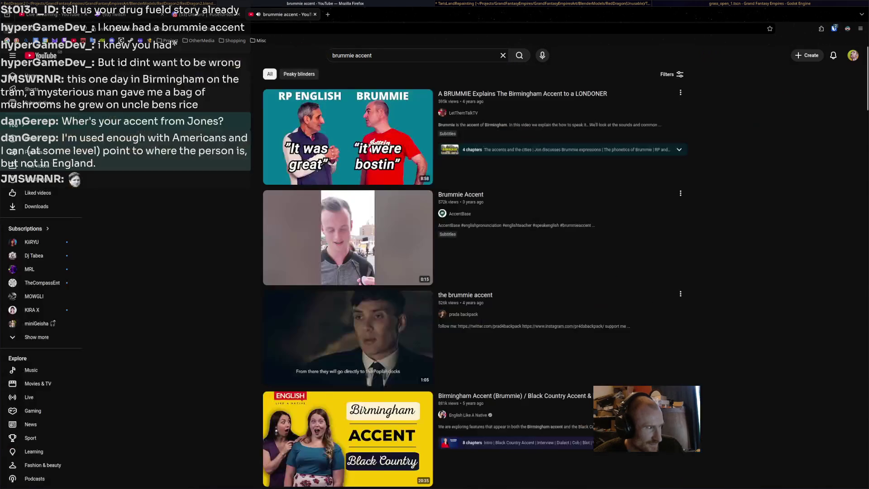
scroll(475, 271, down, 4)
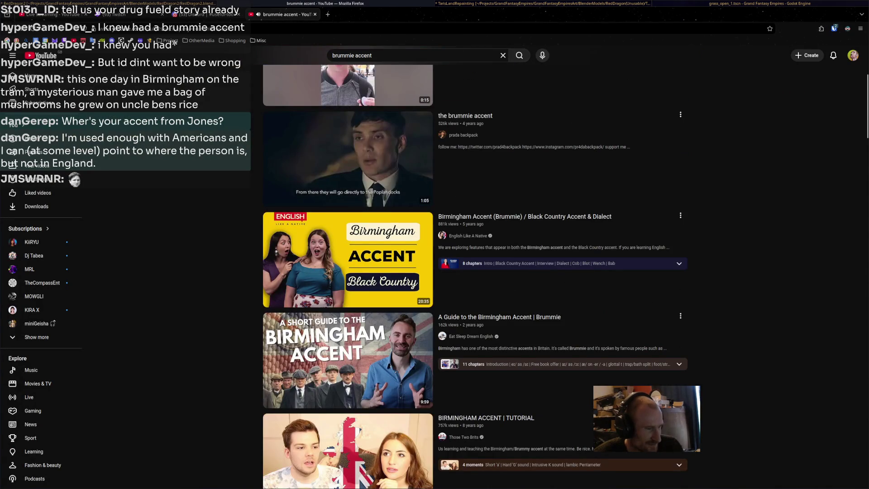
scroll(475, 271, down, 3)
scroll(475, 272, down, 3)
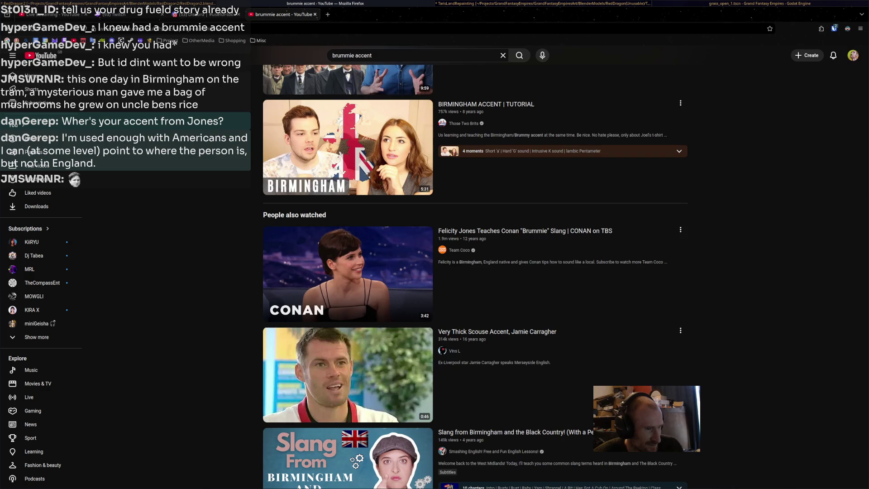
scroll(475, 271, down, 3)
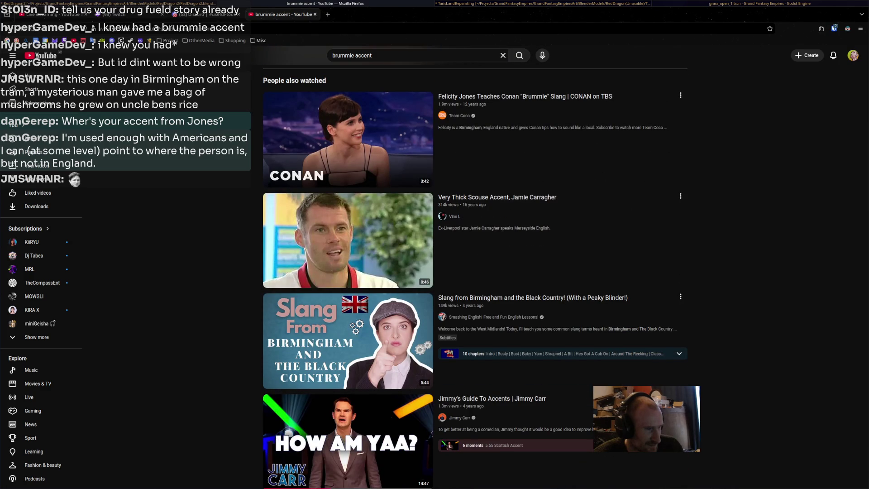
scroll(474, 267, down, 4)
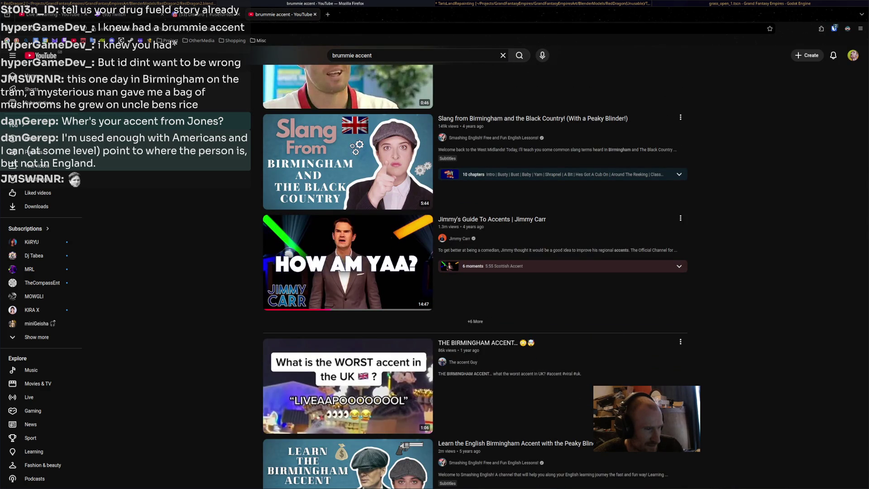
scroll(475, 267, down, 4)
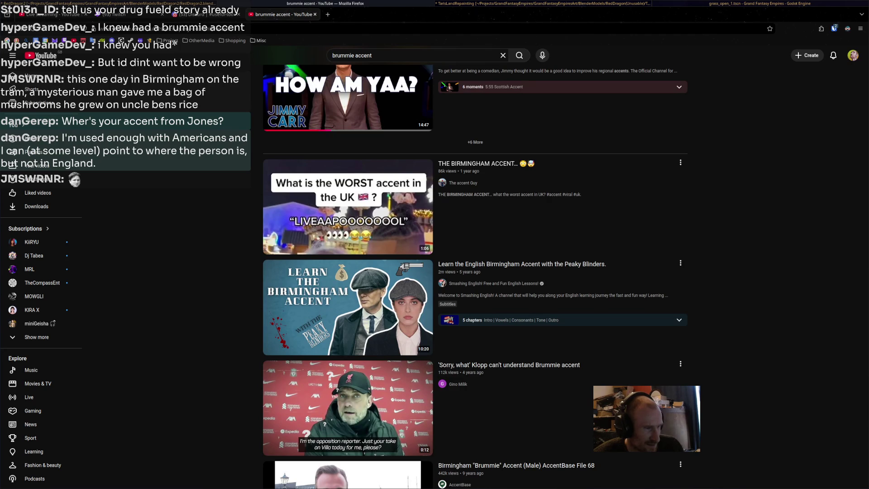
scroll(474, 267, down, 5)
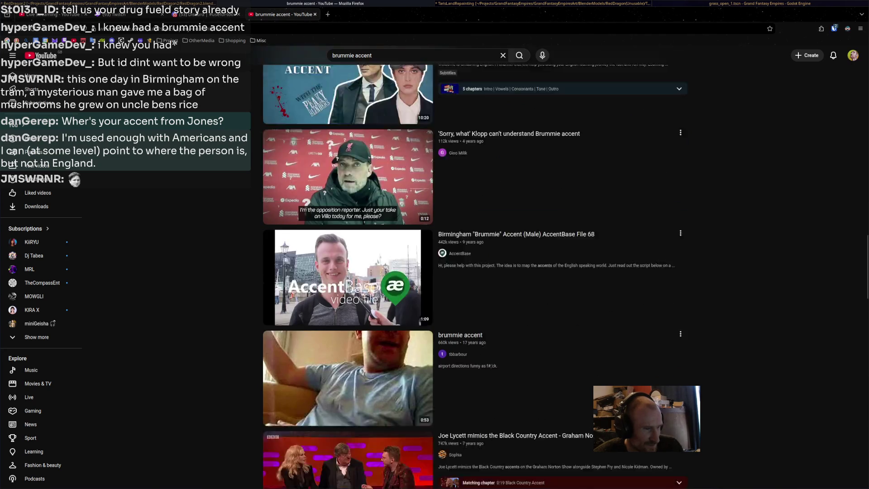
scroll(347, 389, down, 2)
scroll(347, 394, down, 4)
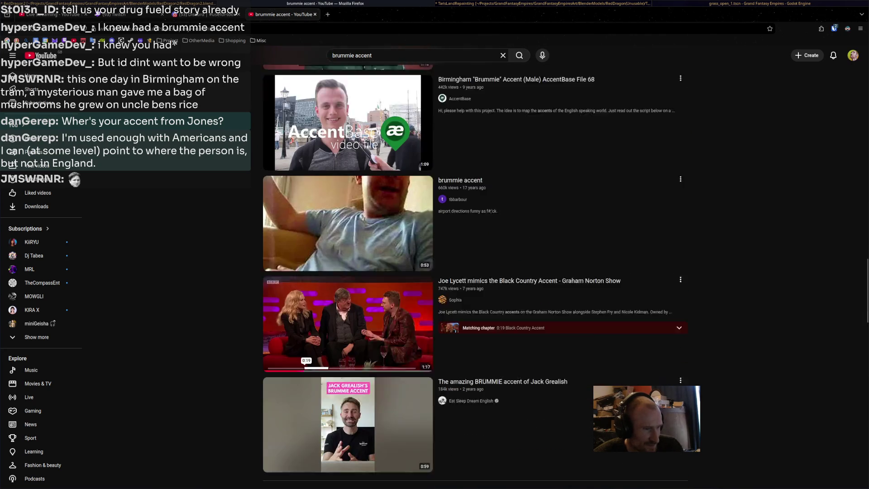
scroll(347, 272, down, 3)
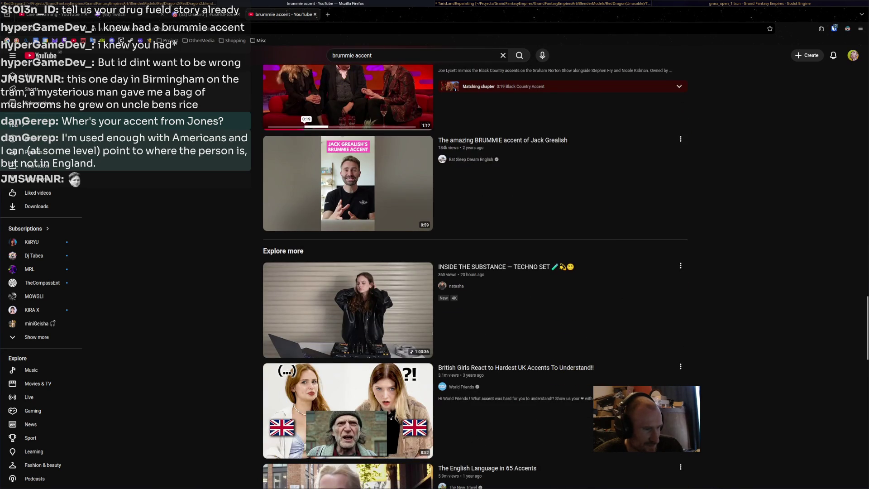
scroll(348, 271, down, 5)
scroll(347, 272, down, 4)
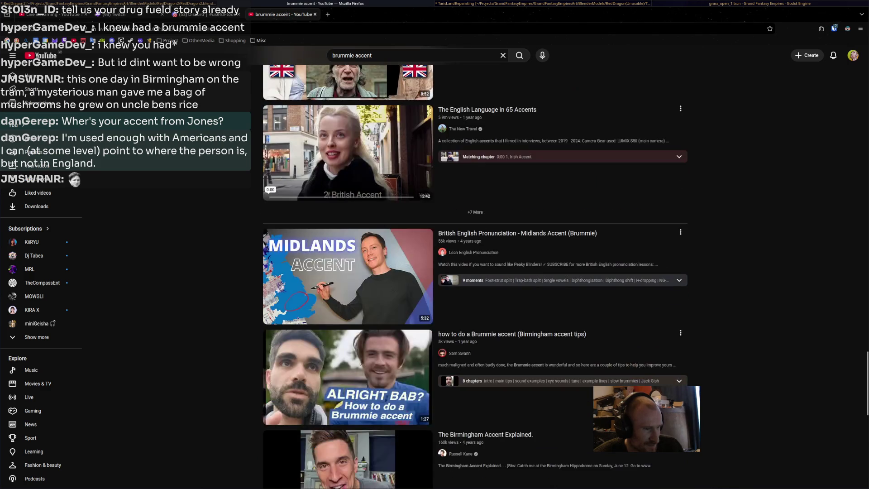
scroll(347, 271, down, 4)
scroll(347, 271, down, 3)
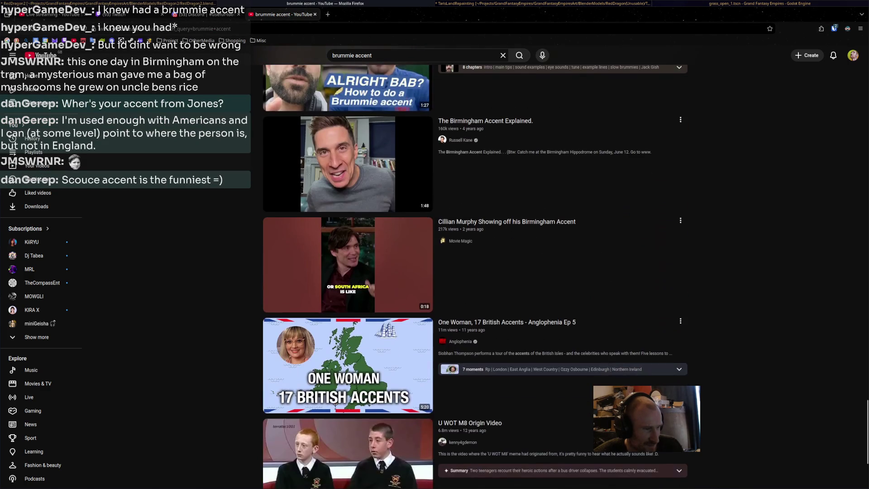
scroll(348, 272, down, 3)
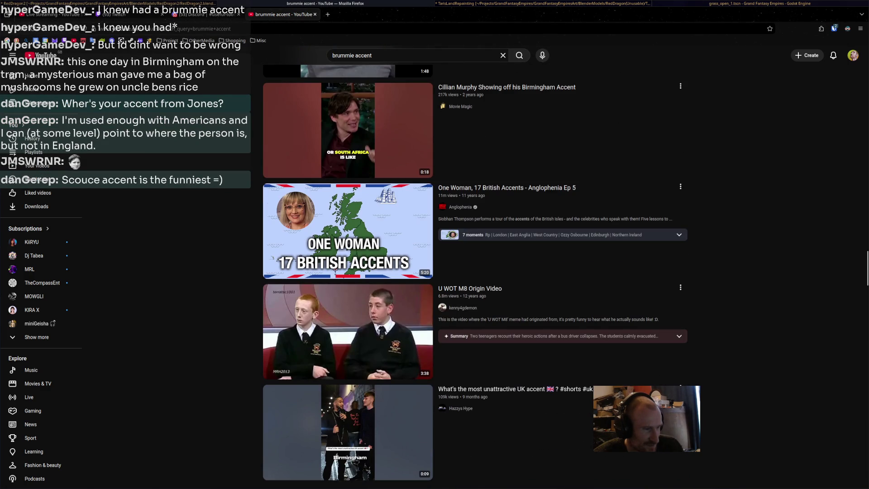
scroll(347, 272, down, 4)
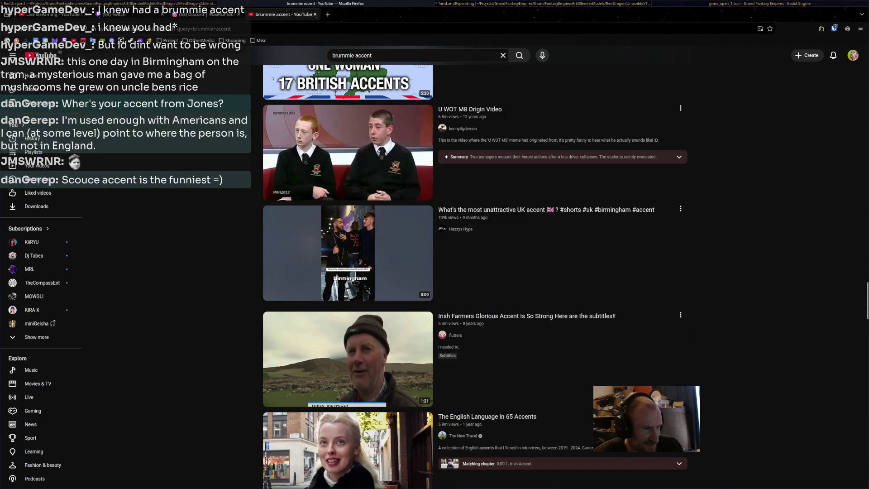
click(348, 152)
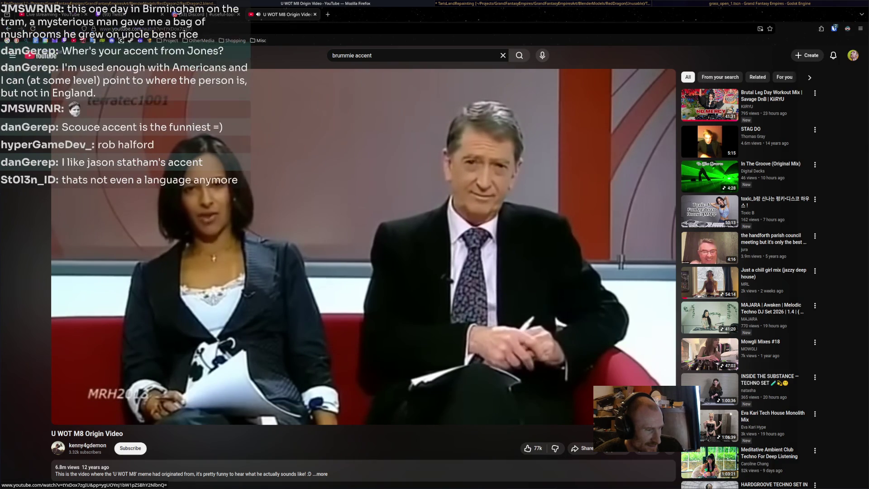
Pause the U WOT M8 Origin Video at 0:12, close its tab, and return to Blender
key(space)
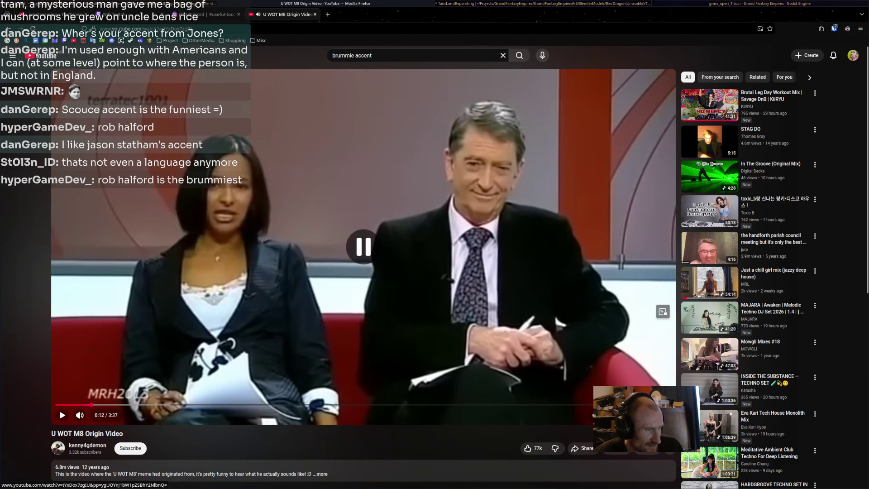
click(315, 14)
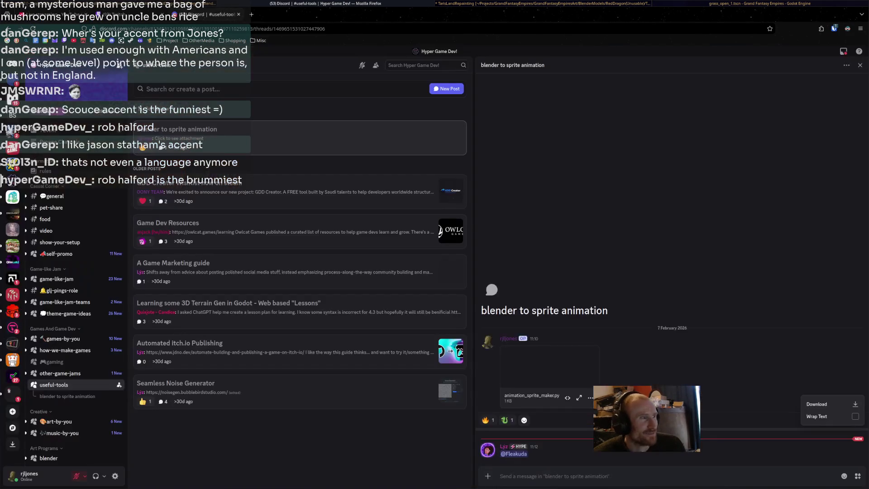
key(alt+Tab)
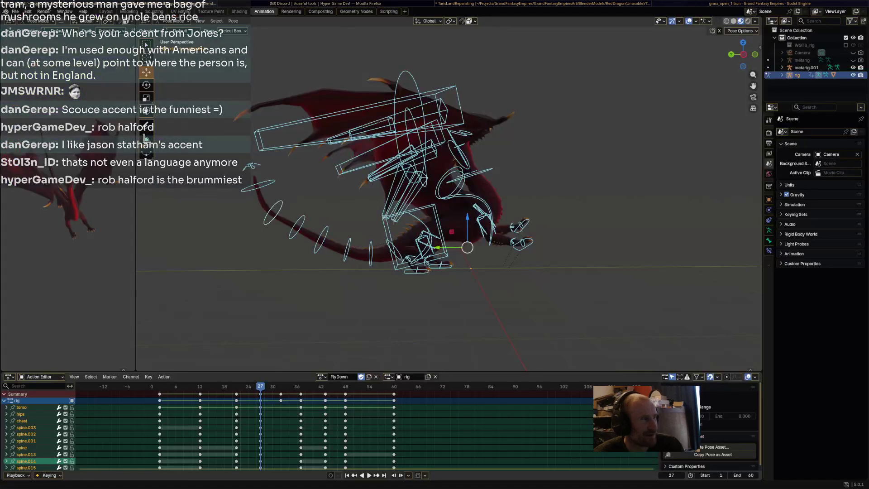
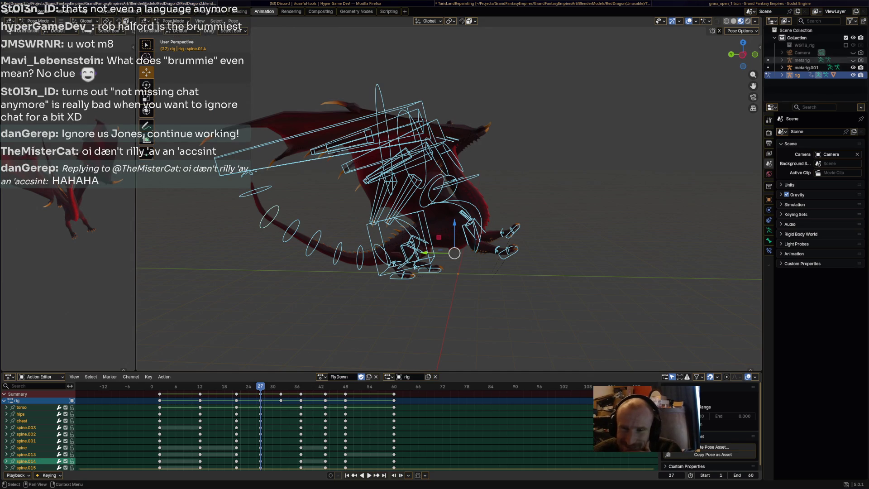
Play the dragon animation, stop at frame 27, and slide the keys at that frame earlier
key(shift+ctrl+space)
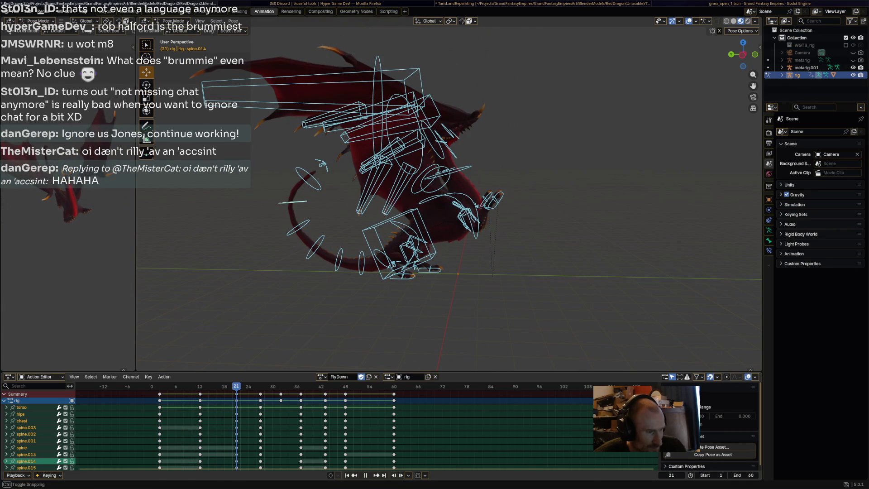
key(space)
key(ctrl+k)
key(g)
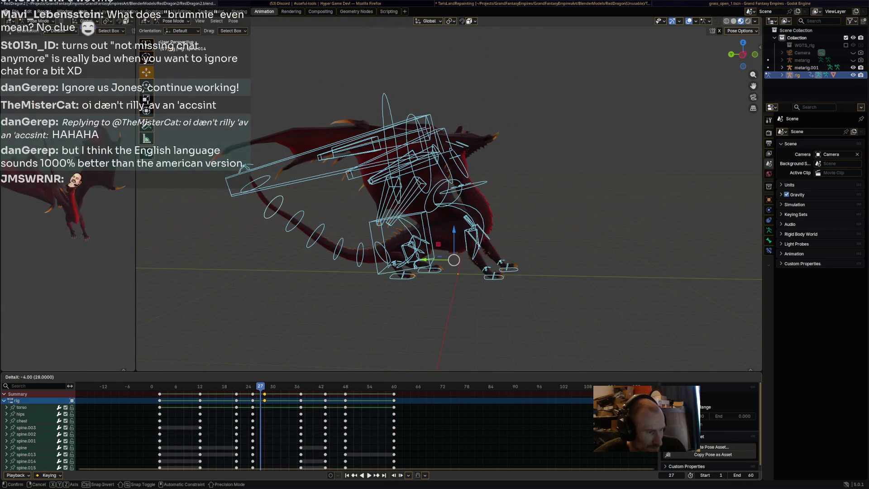
key(Return)
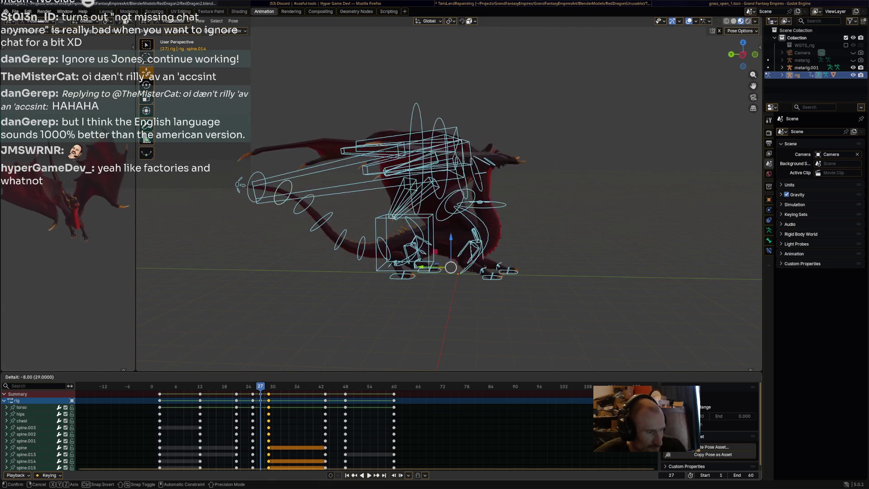
Move the key column to frame 42, replay to check, then box-select keys from frame 20 to 42
key(g)
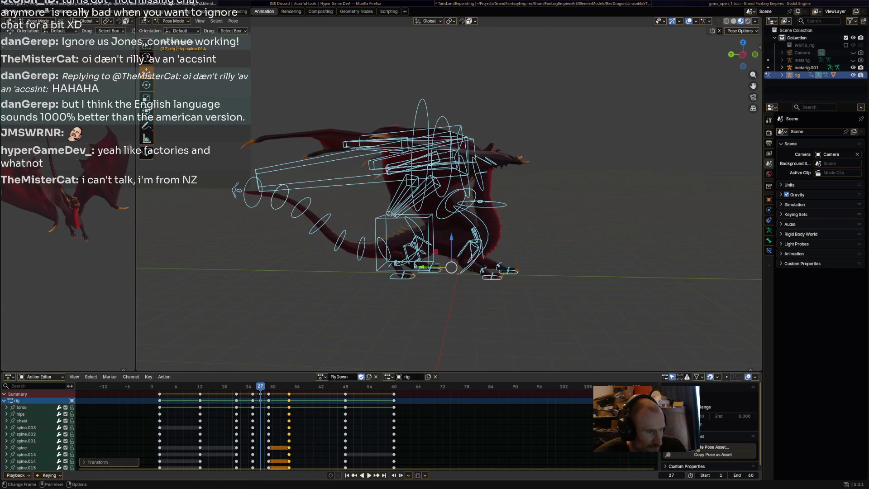
key(Return)
key(Left)
key(Left)
key(Left)
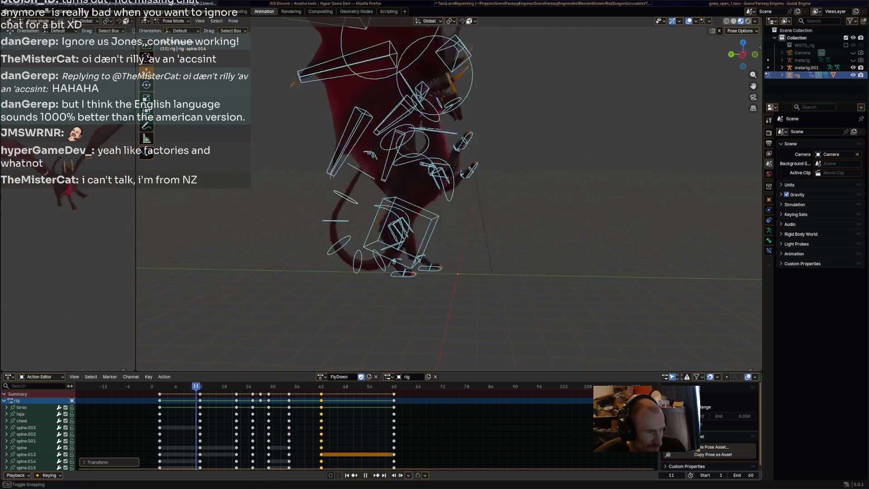
key(space)
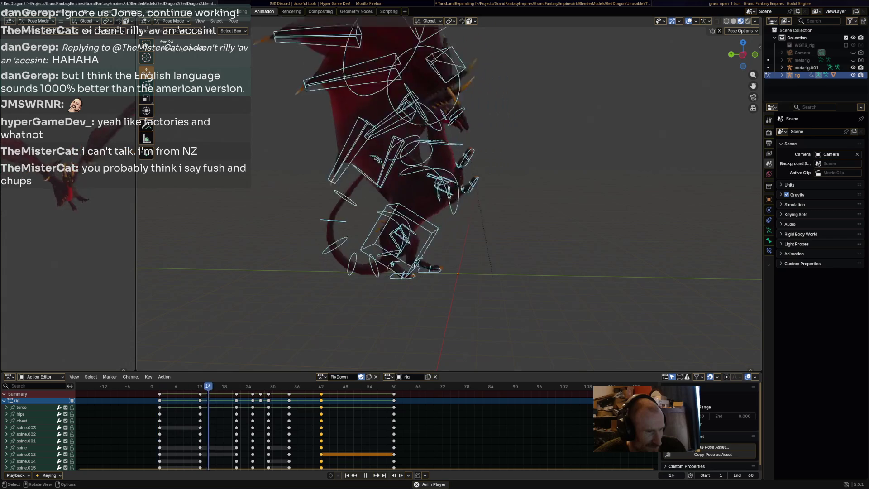
key(space)
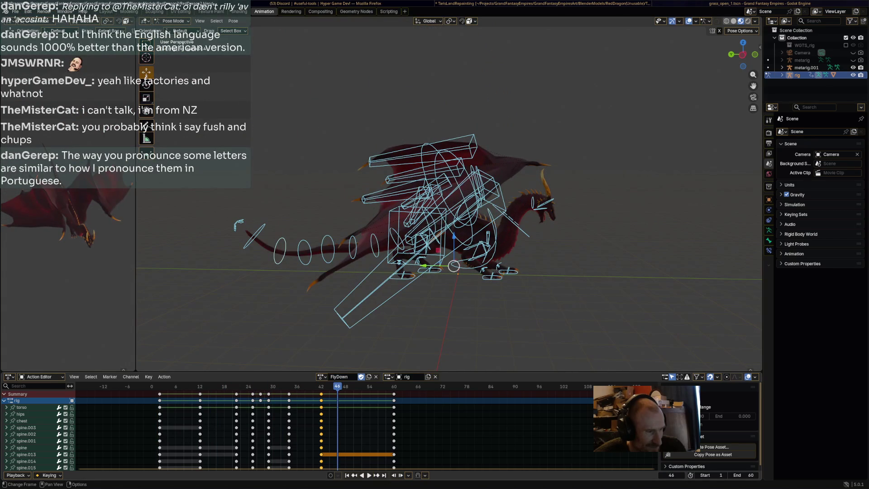
mouse_move(222, 392)
mouse_down()
mouse_move(338, 398)
mouse_move(222, 388)
mouse_up()
Shift the selected keys four frames earlier and play back the retimed animation
key(g)
key(Return)
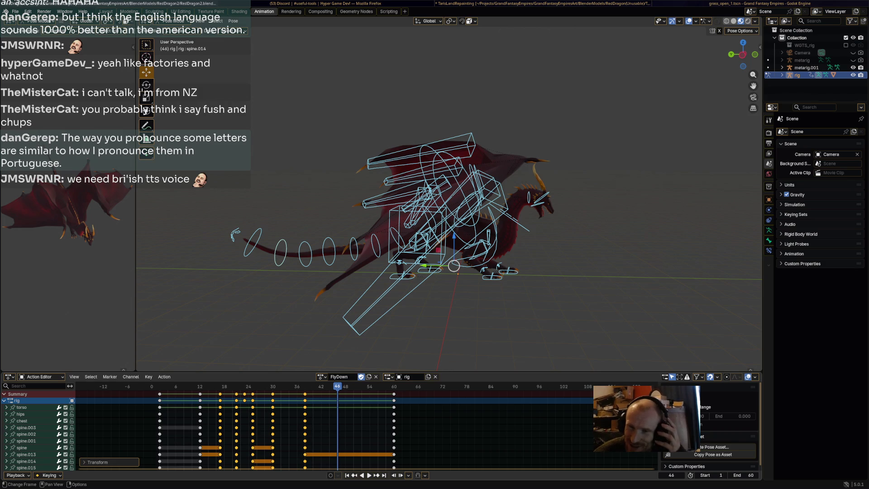
key(space)
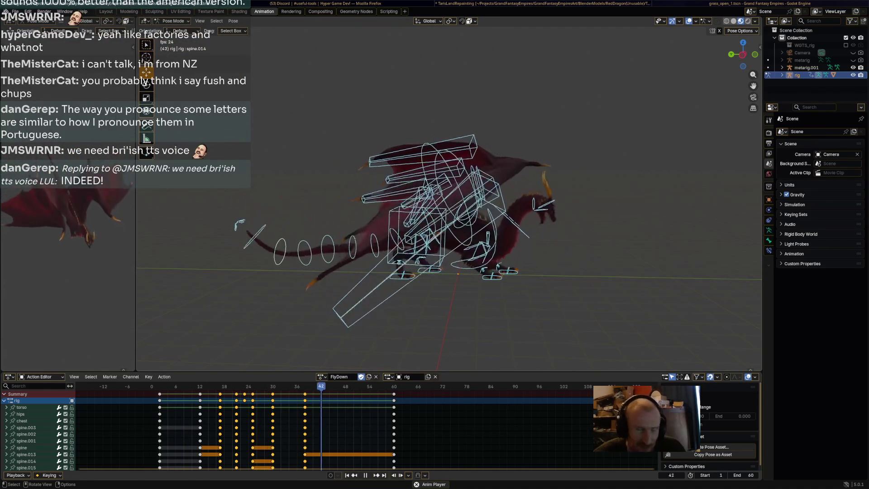
mouse_move(452, 203)
middle_down()
mouse_move(457, 236)
mouse_move(452, 199)
middle_up()
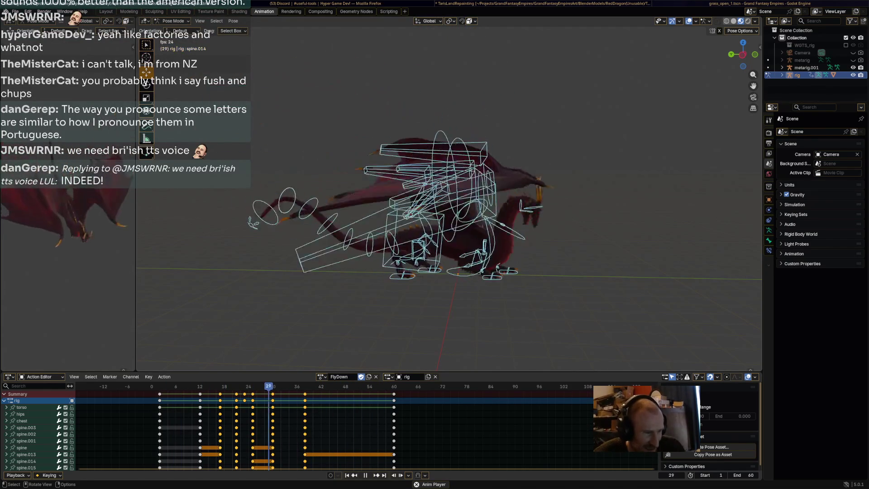
key(space)
Replay the dragon animation from the first frame to check the tightened timing
key(shift+Left)
key(Right)
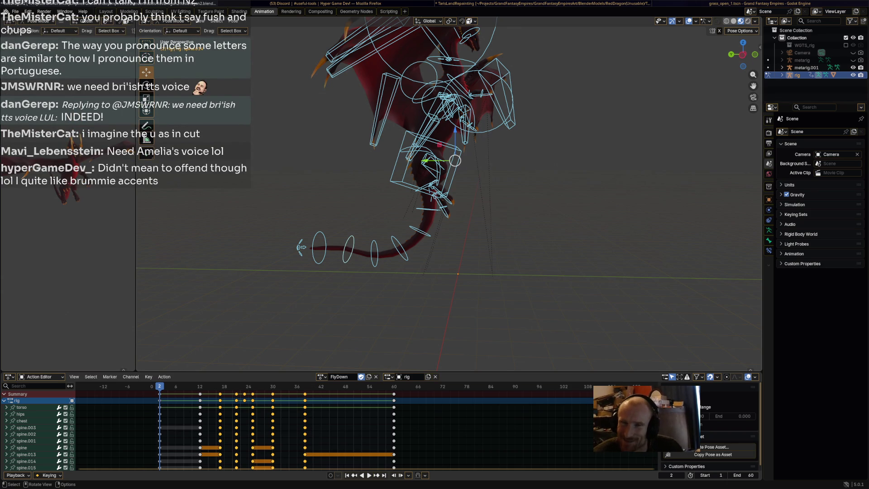
key(space)
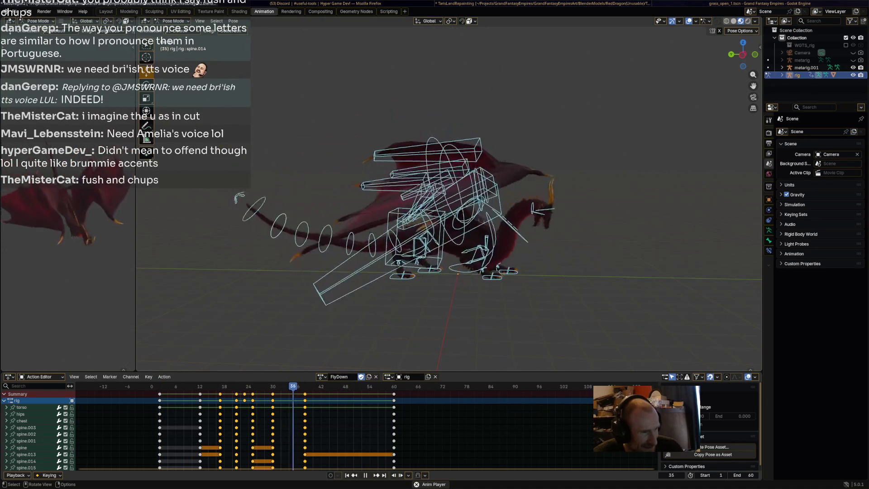
key(space)
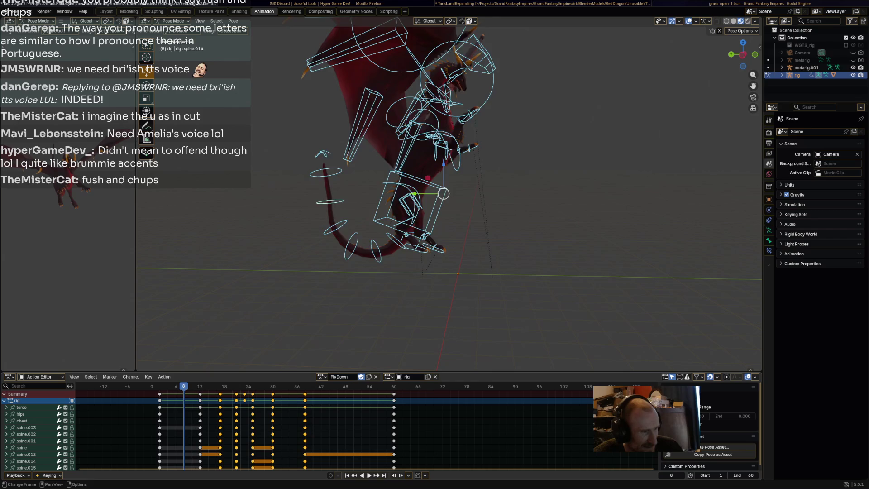
key(space)
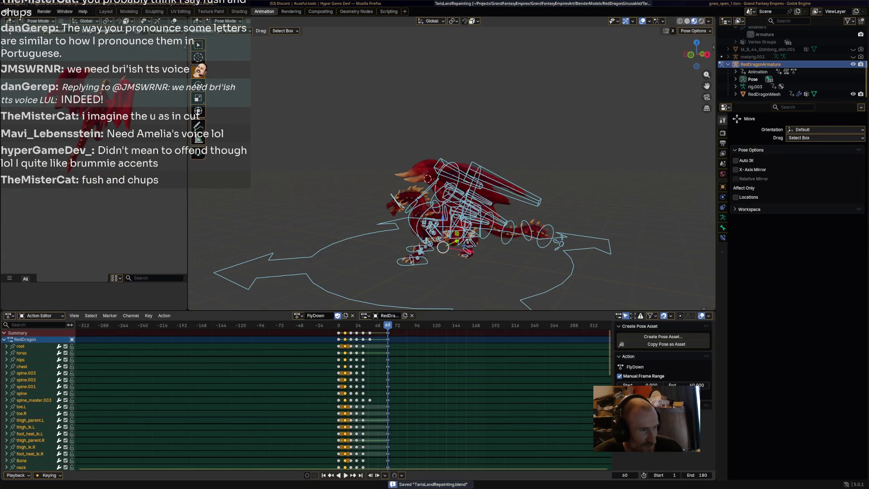
Cycle past Discord and Godot to Social Stream Ninja and scroll down to its TTS settings
key(alt+Tab)
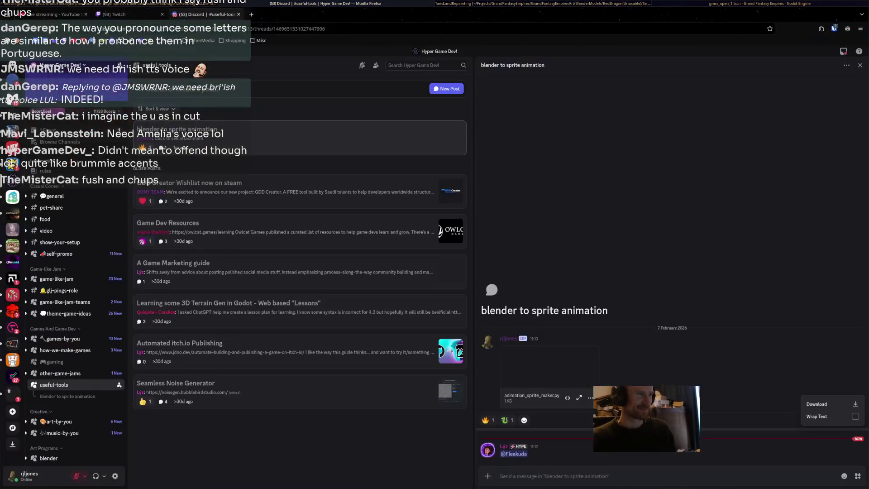
key(alt+Tab)
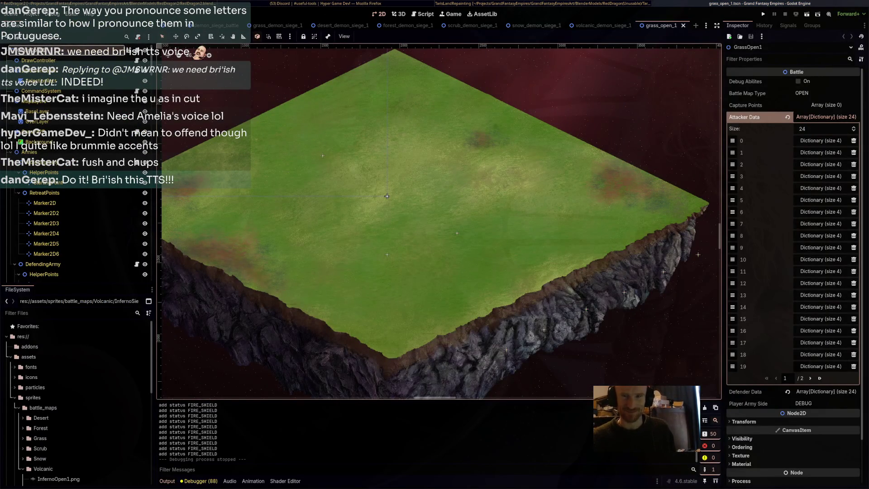
key(alt+Tab)
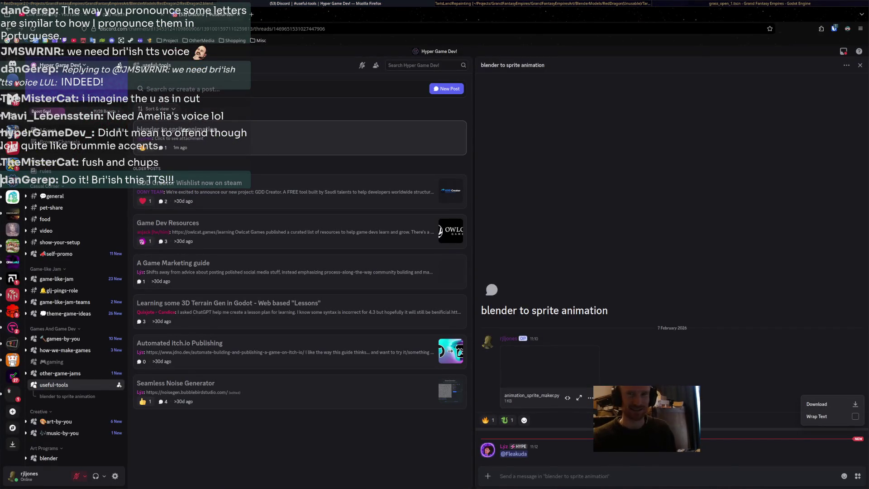
key(alt+Tab)
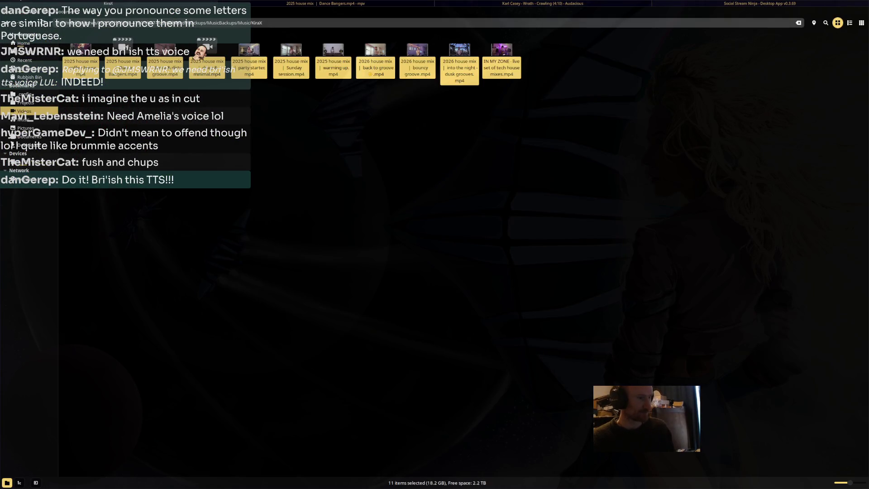
scroll(714, 271, down, 8)
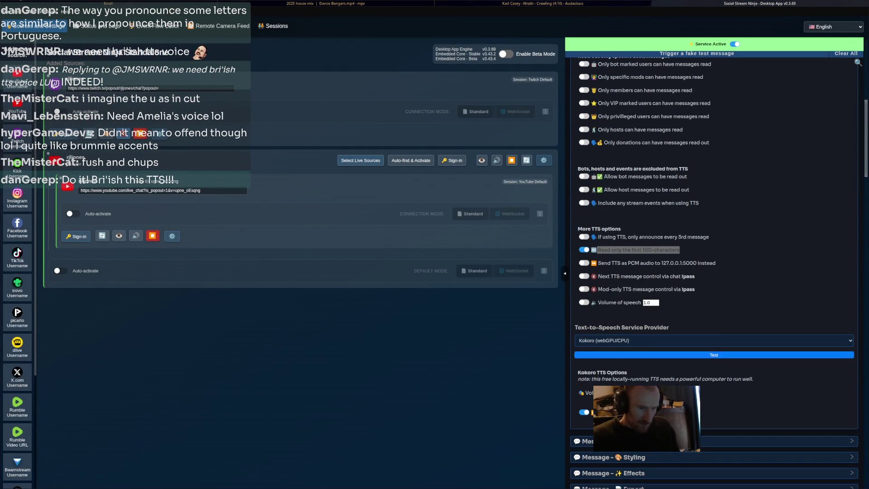
Pick Daniel (British Male) from the Kokoro voice dropdown, then scroll back up
click(642, 392)
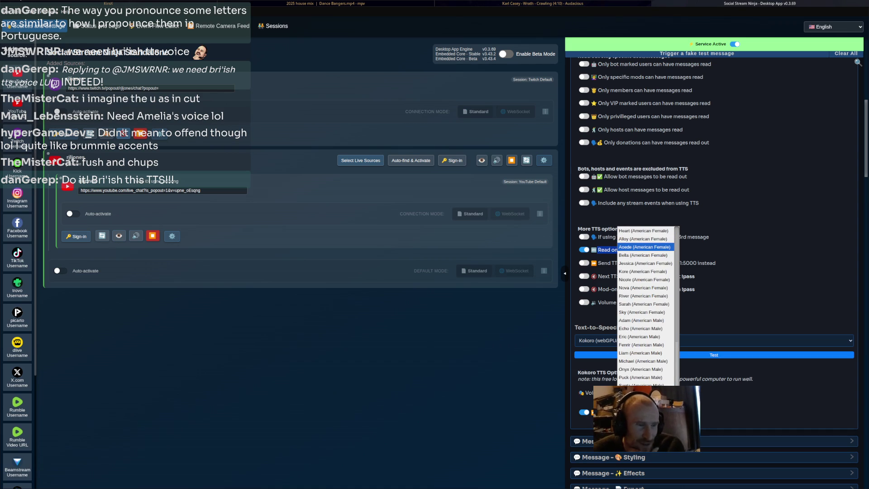
scroll(645, 303, down, 2)
scroll(645, 306, down, 2)
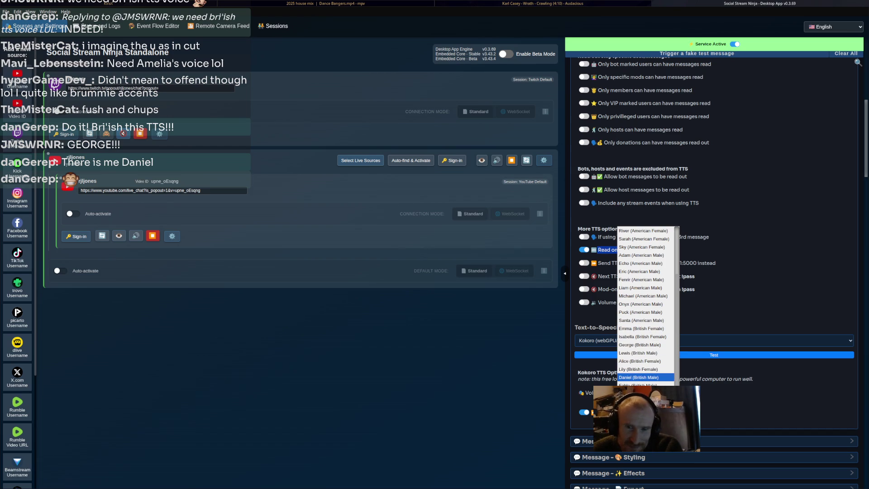
key(Return)
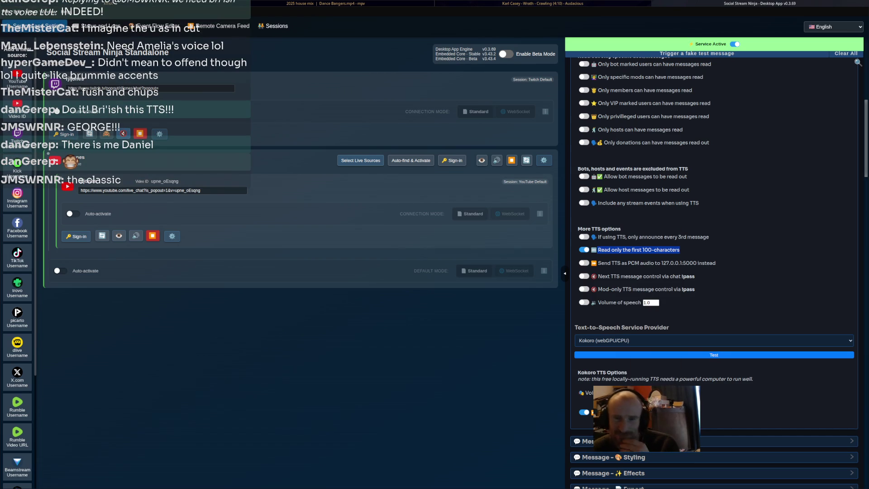
scroll(714, 271, up, 8)
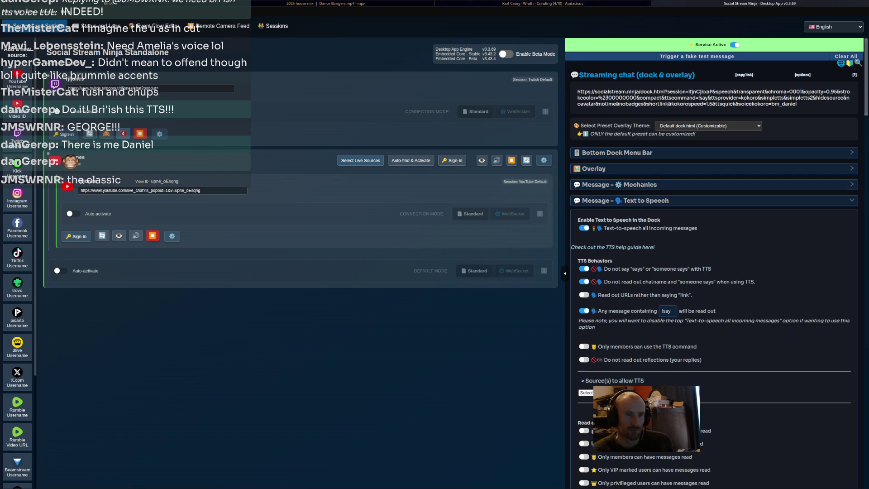
Select the streaming chat dock link, then switch windows to the mpv house mix video player
click(714, 97)
key(alt+Tab)
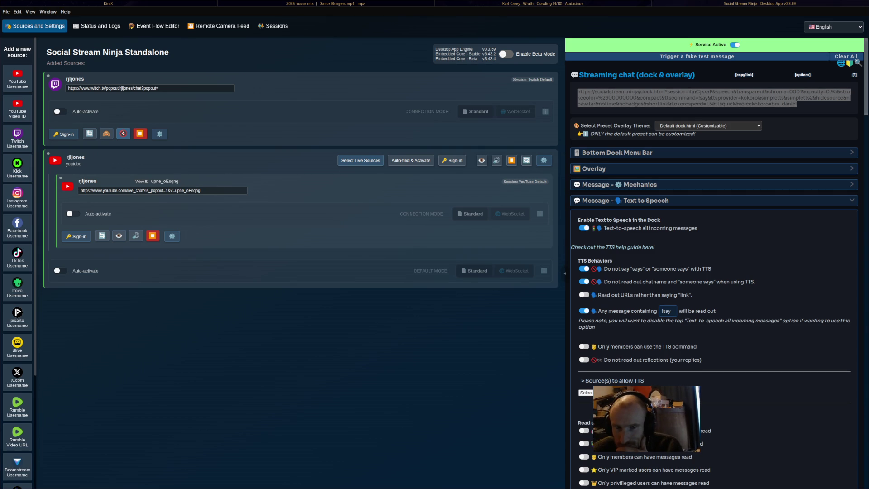
key(alt+Tab)
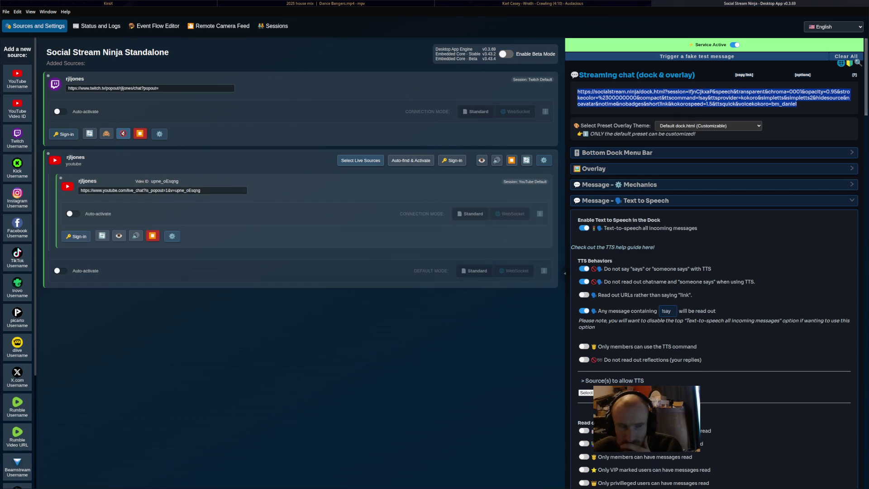
key(alt+Tab)
key(alt+Tab)
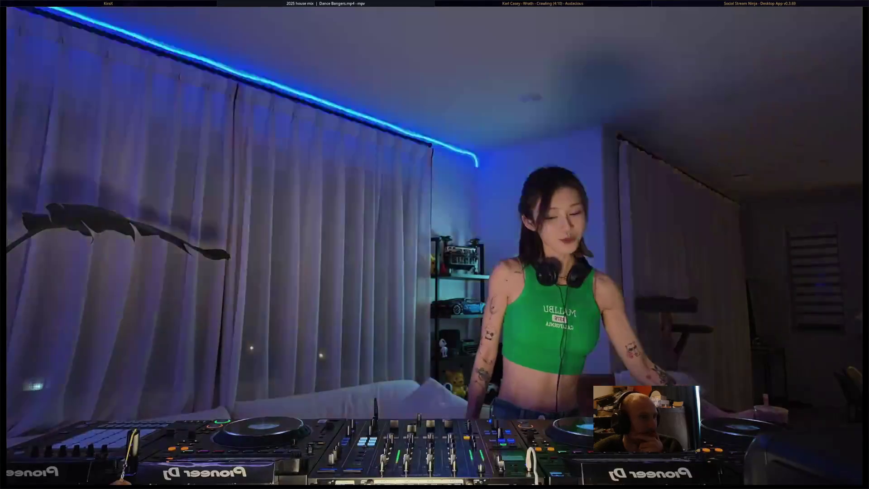
key(alt+Tab)
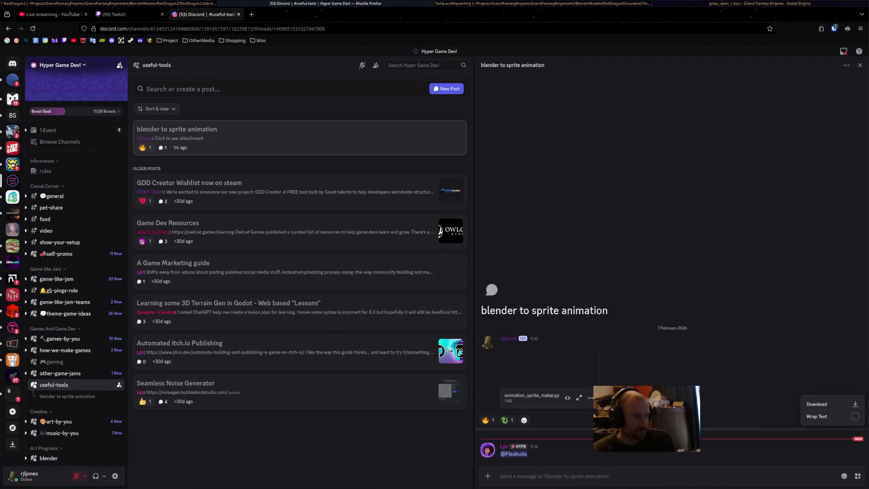
Back in Blender, play the dragon animation and scrub to around frame 23
key(alt+Tab)
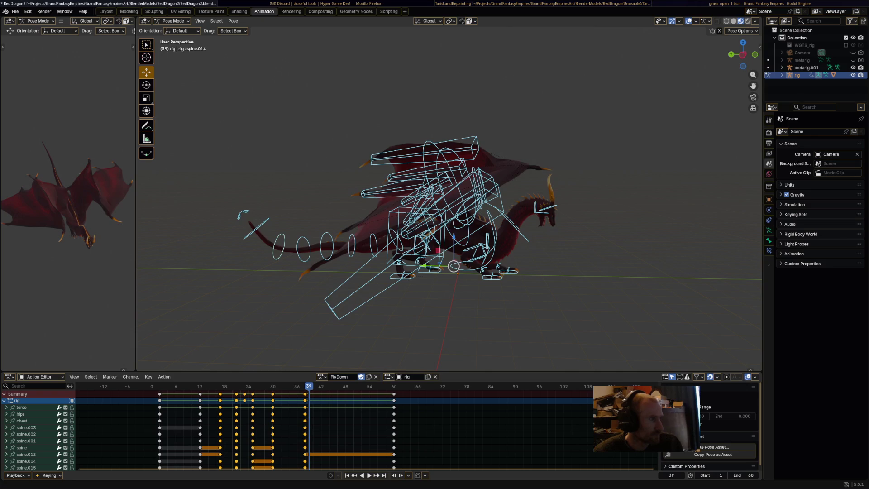
key(space)
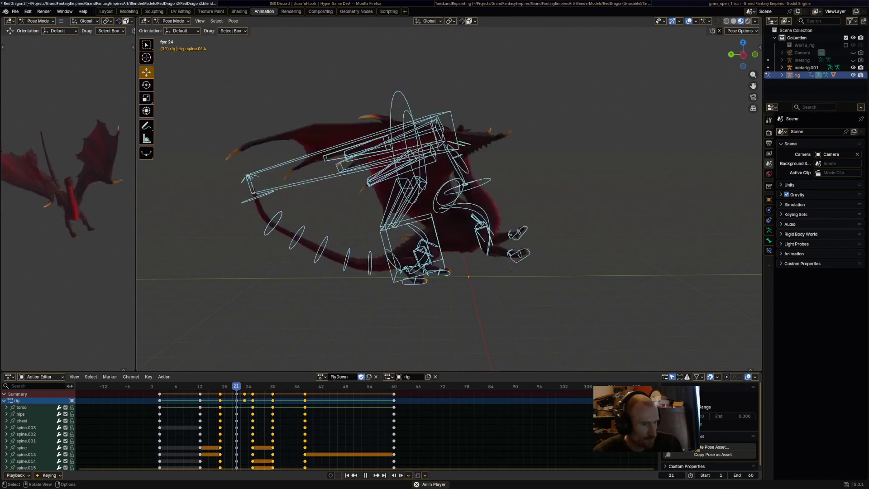
mouse_move(260, 386)
mouse_down()
mouse_move(197, 386)
mouse_move(296, 386)
mouse_move(281, 386)
mouse_up()
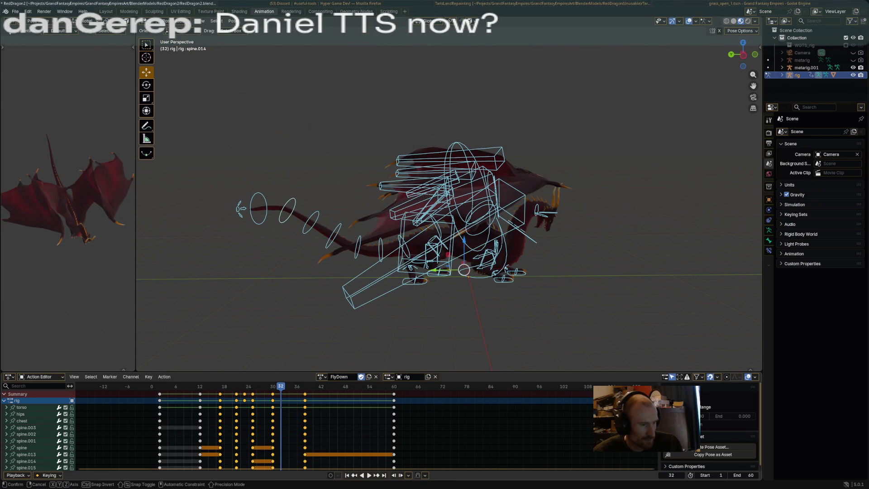
Slide the selected FlyDown keys 10 frames earlier, replay, and deselect all bones
key(g)
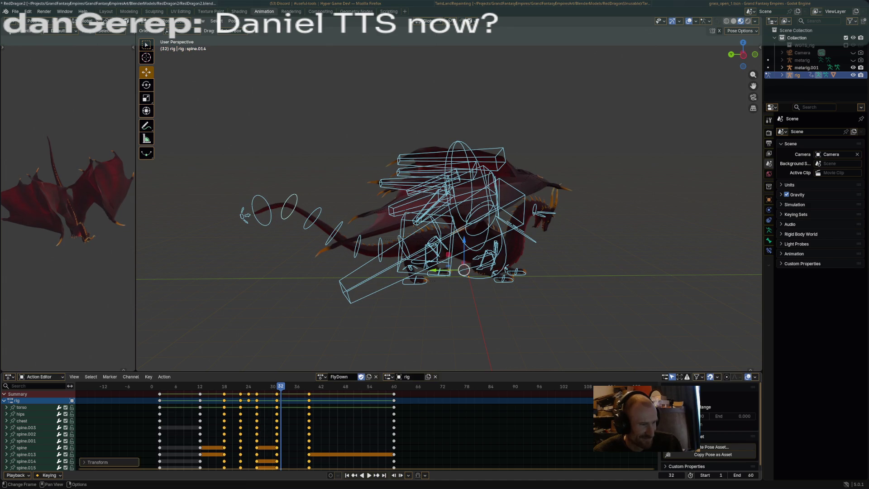
key(Return)
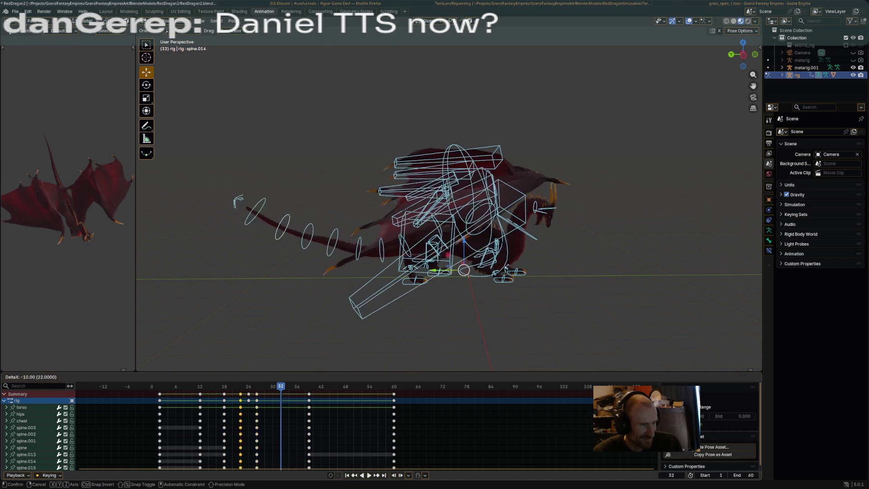
key(space)
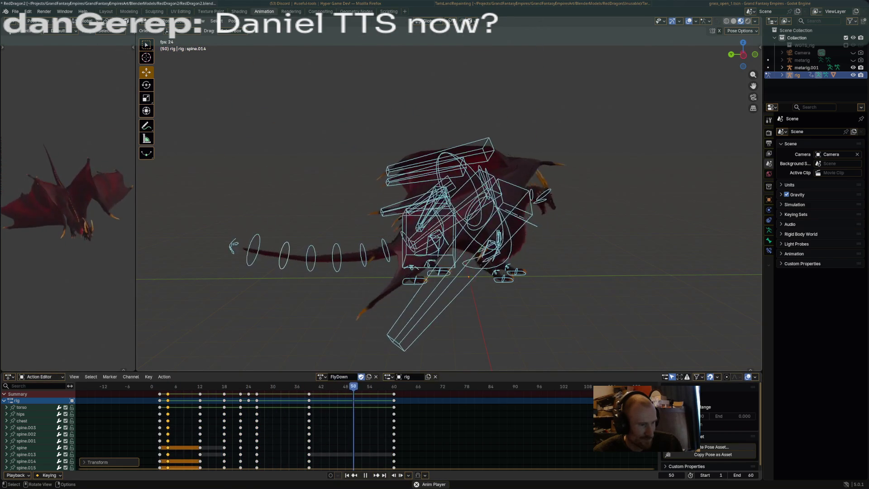
key(ctrl+z)
key(alt+a)
Play and stop the dragon animation, orbit to face its front, then switch to Firefox
key(space)
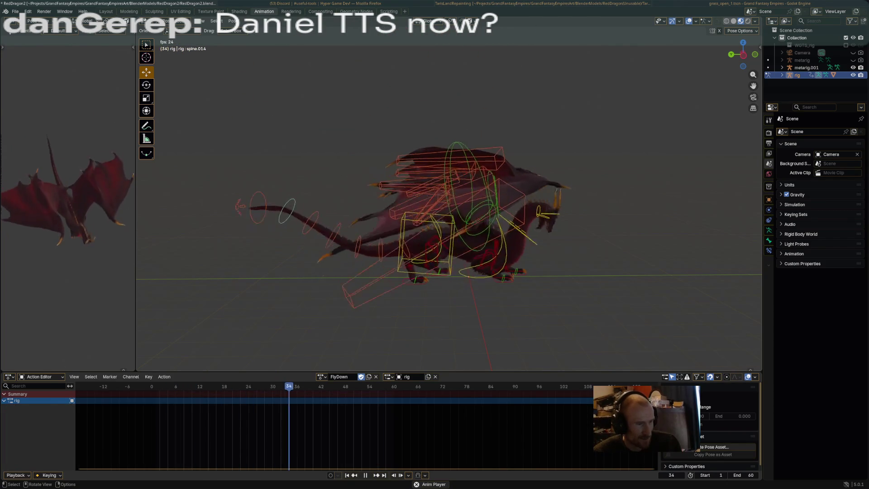
key(space)
middle_drag(448, 204, 534, 190)
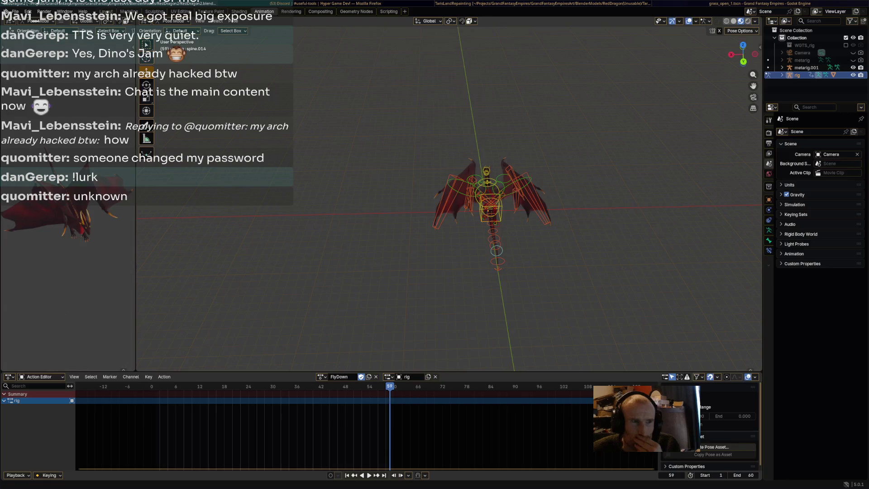
key(alt+Tab)
key(alt+Tab)
key(alt+Tab)
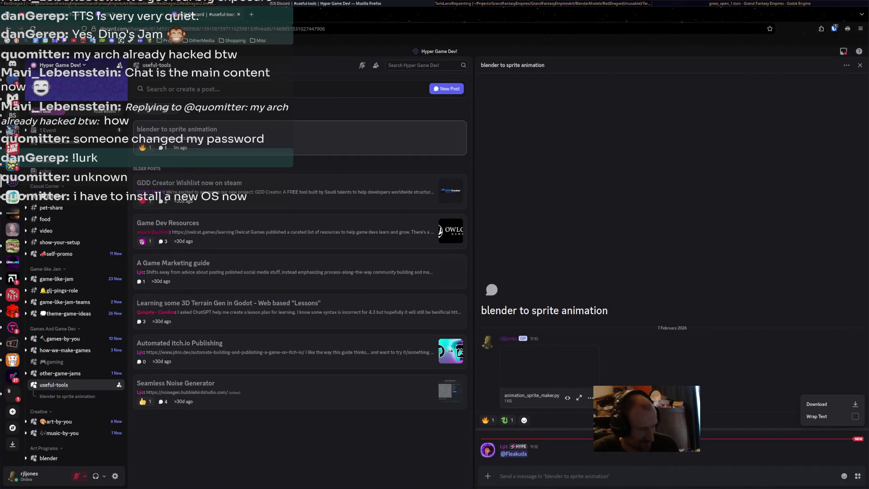
In Social Stream Ninja's Kokoro TTS Options, set Voice to use to Emma (British Female)
key(alt+Tab)
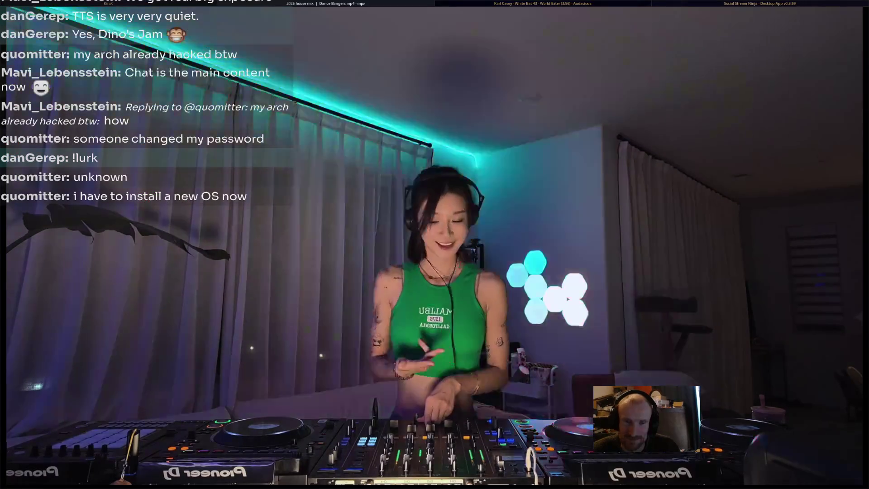
key(alt+Tab)
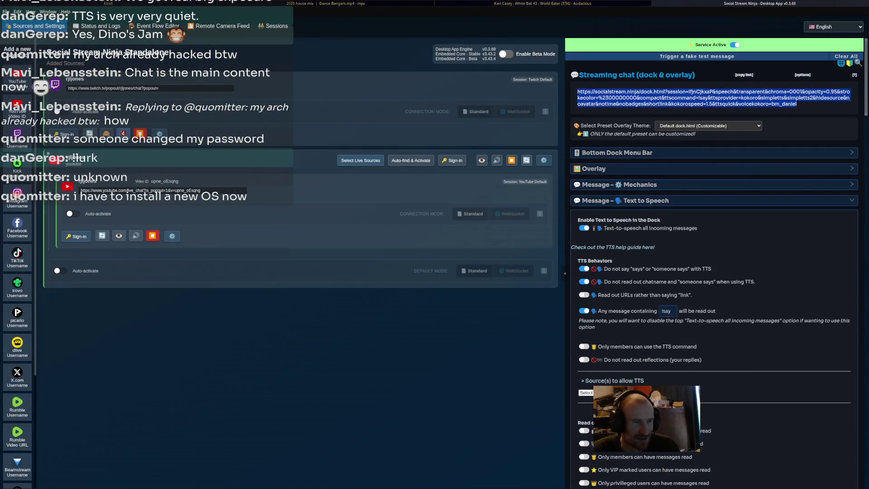
scroll(715, 263, down, 10)
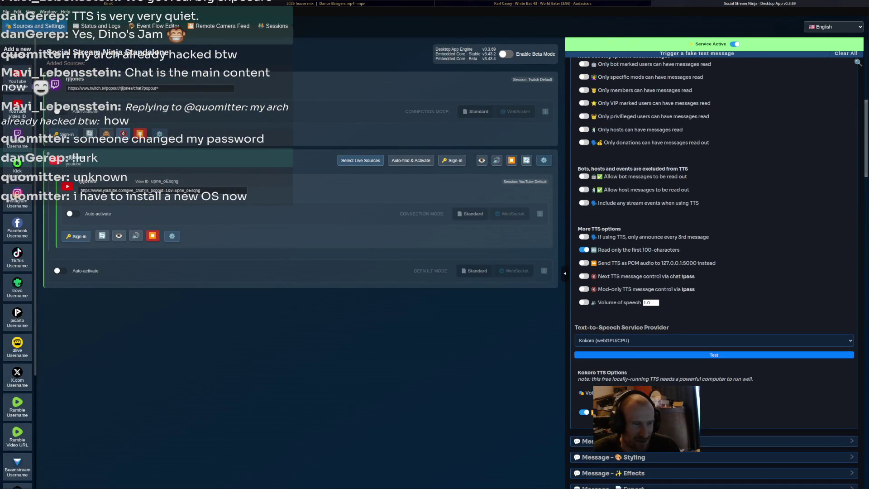
scroll(715, 262, down, 4)
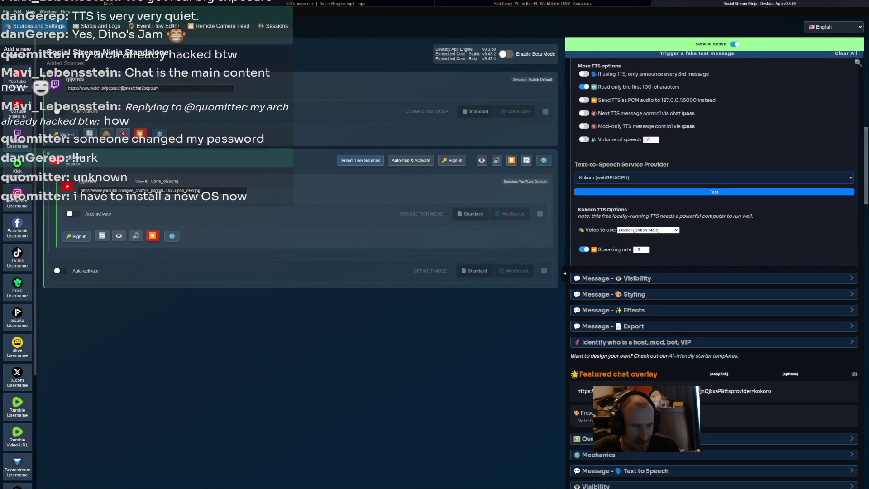
click(648, 230)
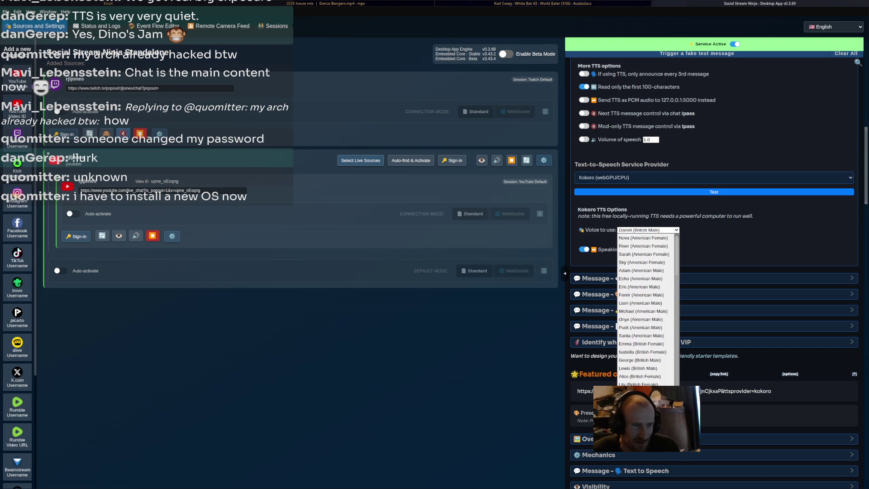
scroll(645, 310, down, 1)
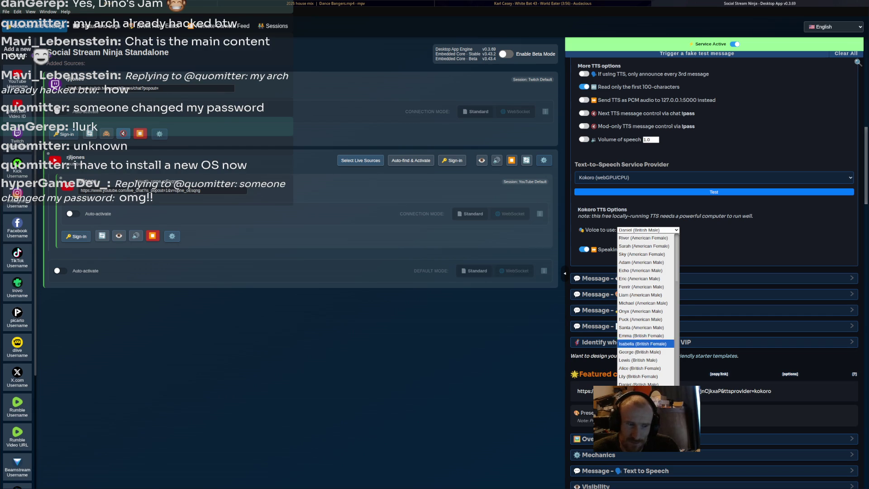
click(641, 335)
scroll(641, 335, up, 2)
scroll(714, 271, up, 10)
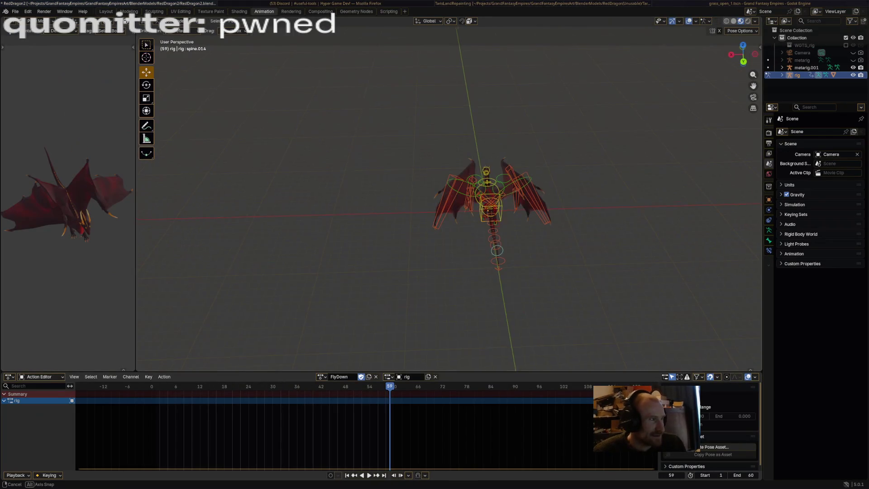
Orbit and zoom in for a close side view of the dragon rig
middle_drag(449, 199, 497, 172)
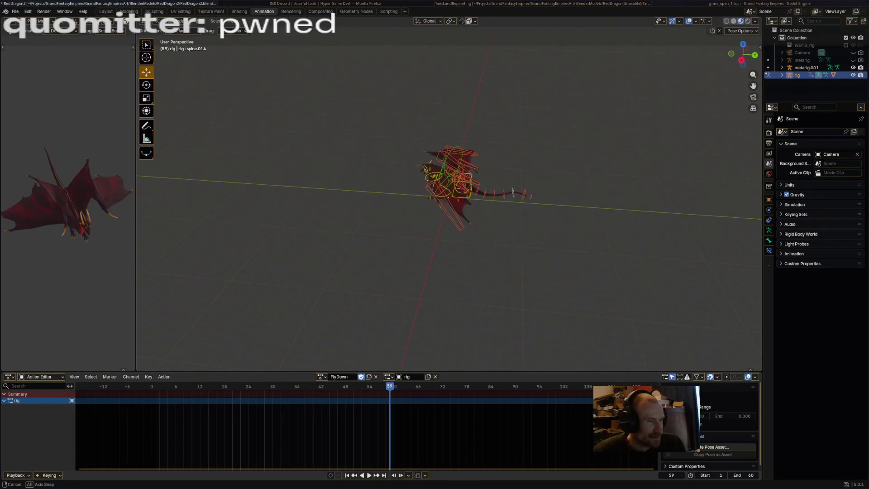
scroll(449, 200, up, 10)
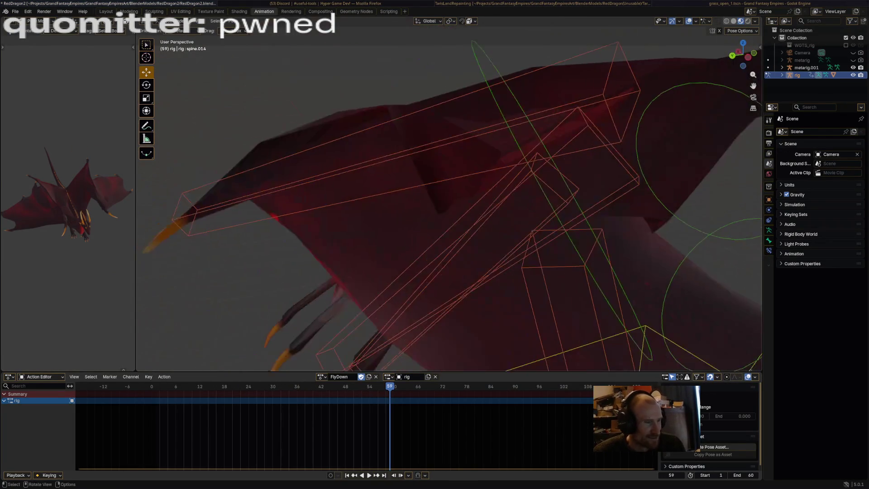
scroll(449, 199, down, 8)
middle_drag(448, 199, 507, 186)
scroll(448, 199, up, 4)
mouse_move(351, 356)
middle_down()
mouse_move(438, 272)
mouse_move(426, 269)
middle_up()
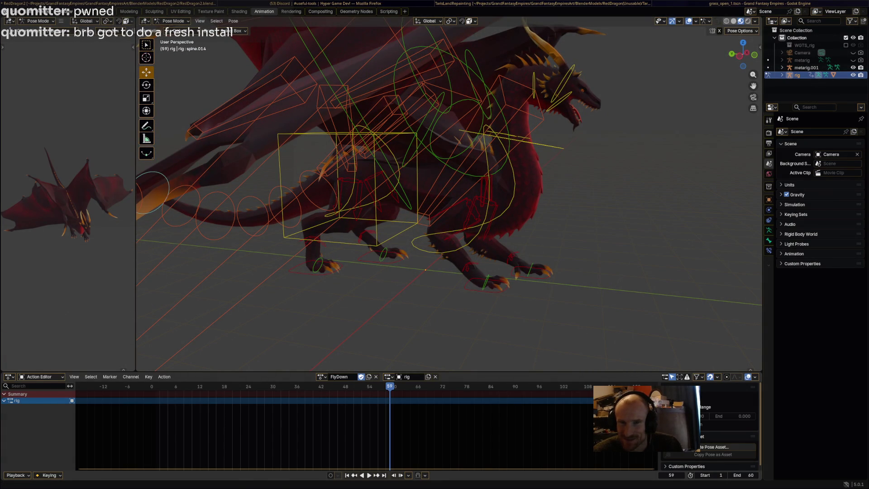
Select front_foot_ik.R, play and stop the animation, then switch to the file manager desktop
click(516, 123)
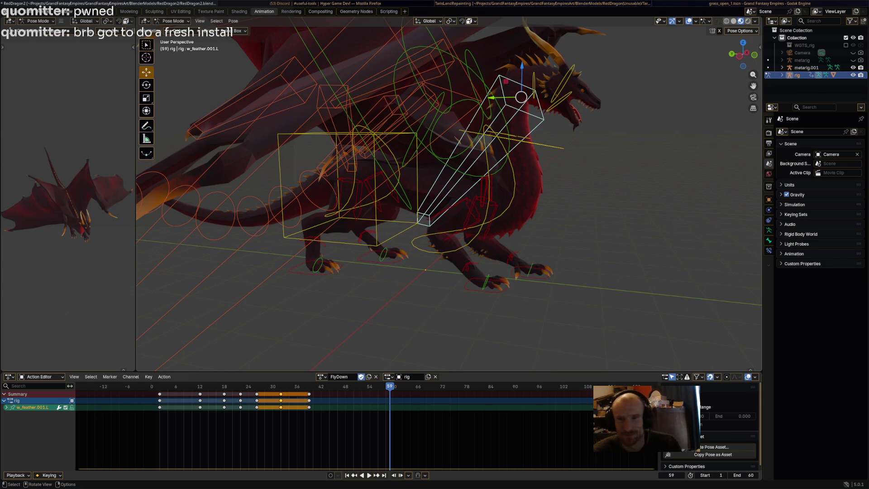
click(496, 285)
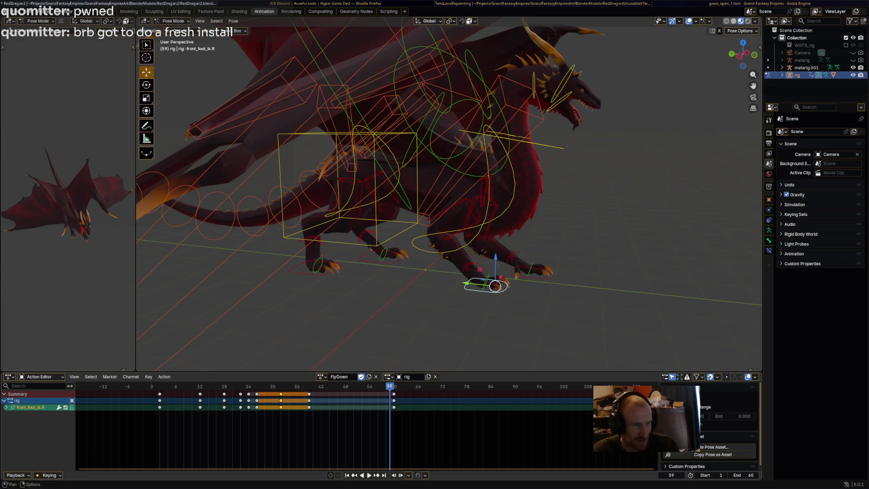
key(space)
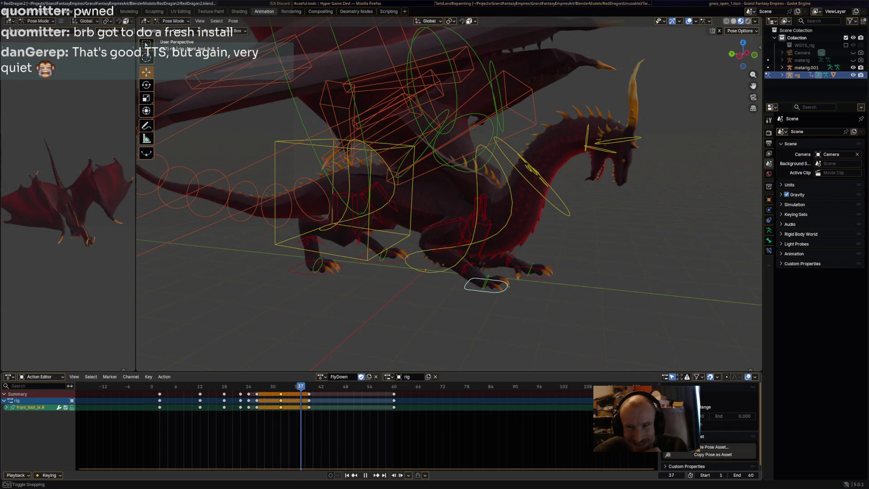
key(space)
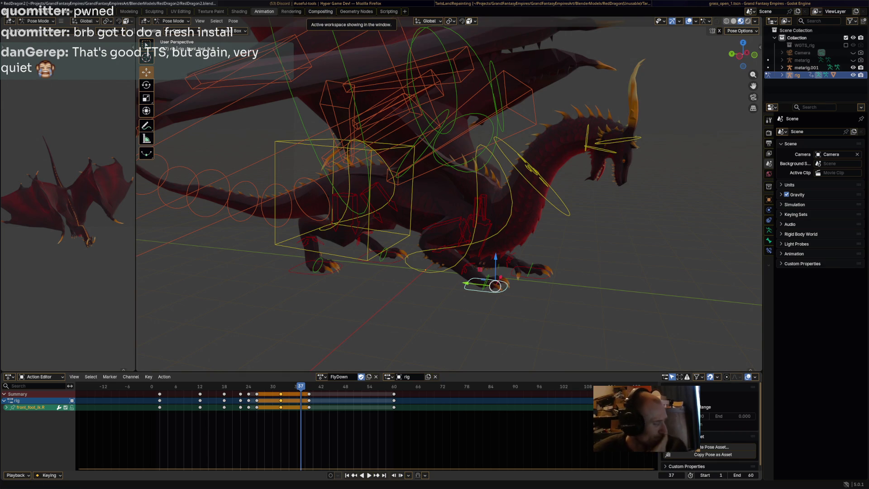
key(super+2)
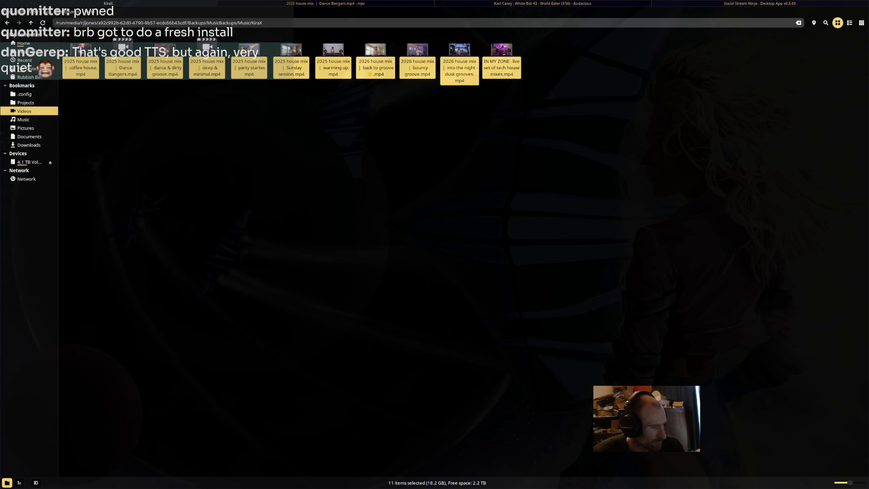
In Social Stream Ninja, trim the decimal from the speech volume value and select the dock link
key(super+4)
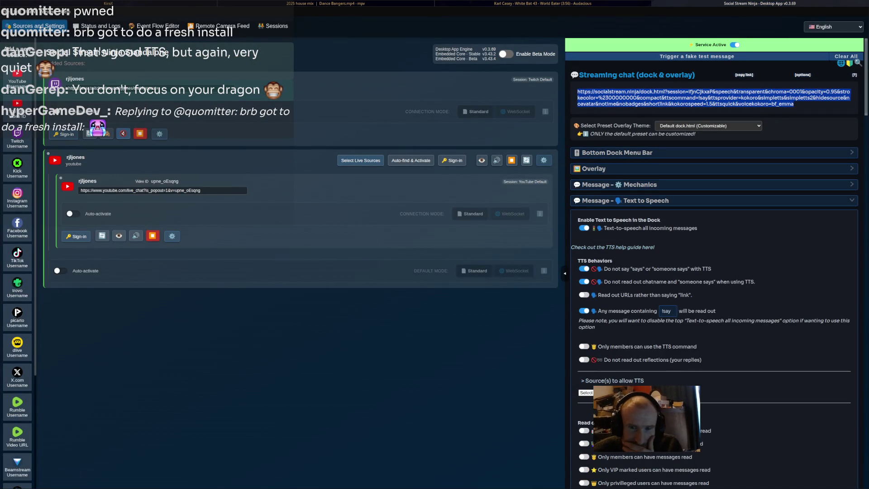
scroll(735, 279, down, 5)
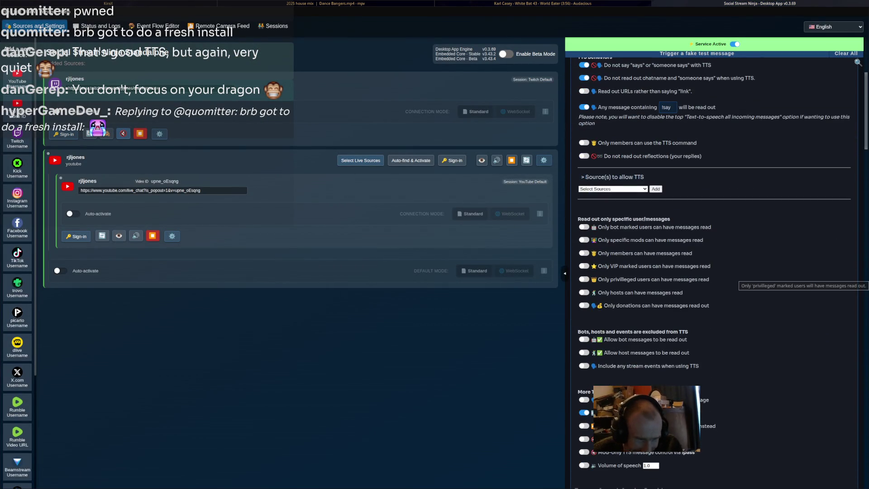
scroll(736, 279, down, 4)
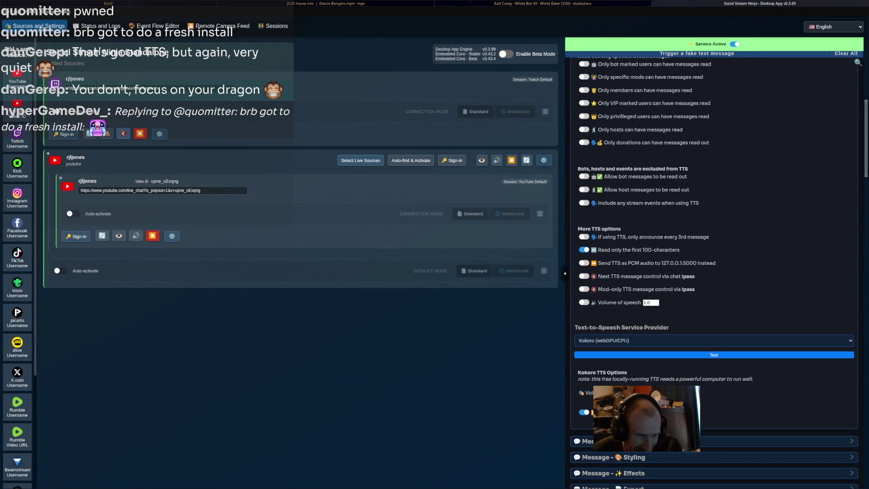
scroll(715, 271, up, 7)
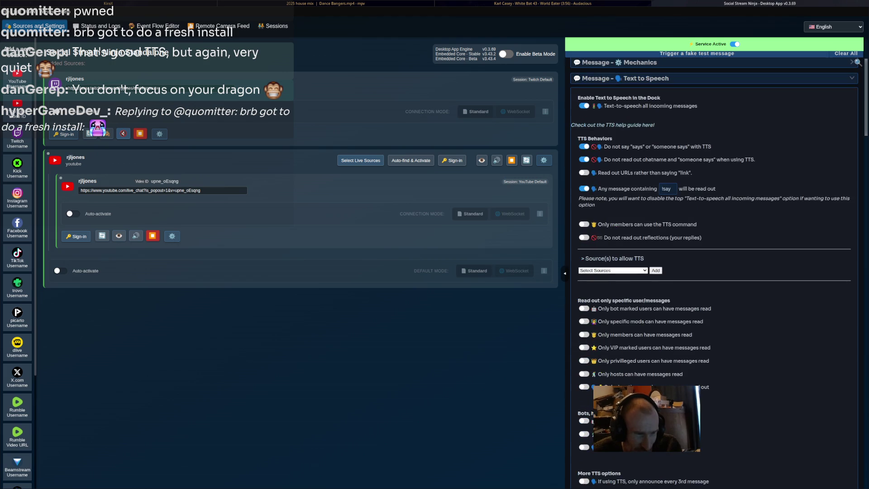
scroll(715, 271, down, 5)
click(584, 384)
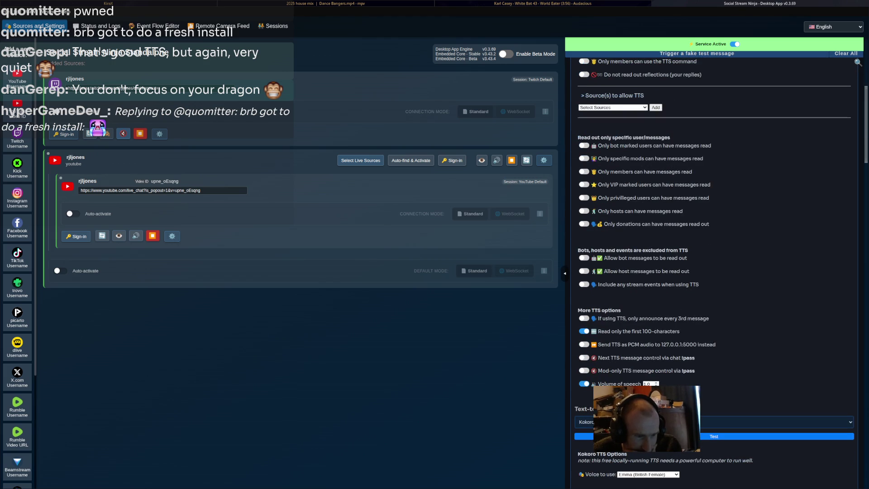
key(BackSpace)
key(BackSpace)
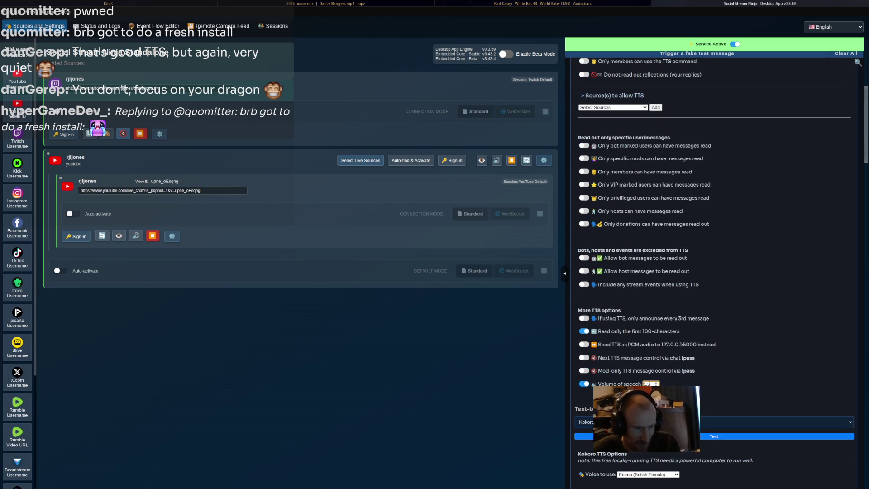
scroll(714, 272, up, 6)
click(713, 97)
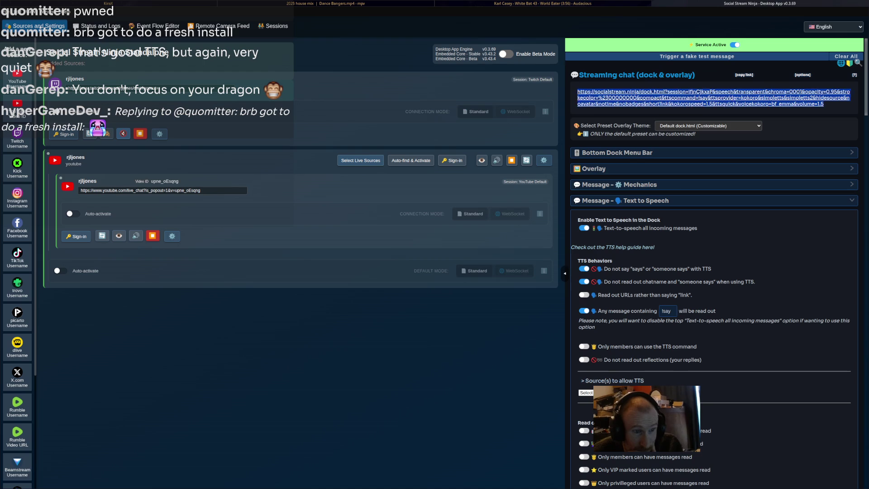
Review the TTS settings, toggling the Message – Text to Speech section, and open the voice list
key(alt+Tab)
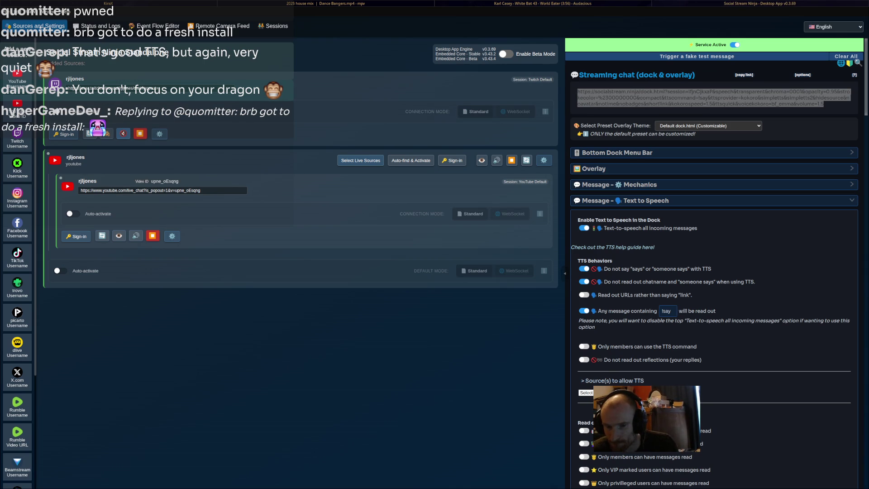
key(alt+Tab)
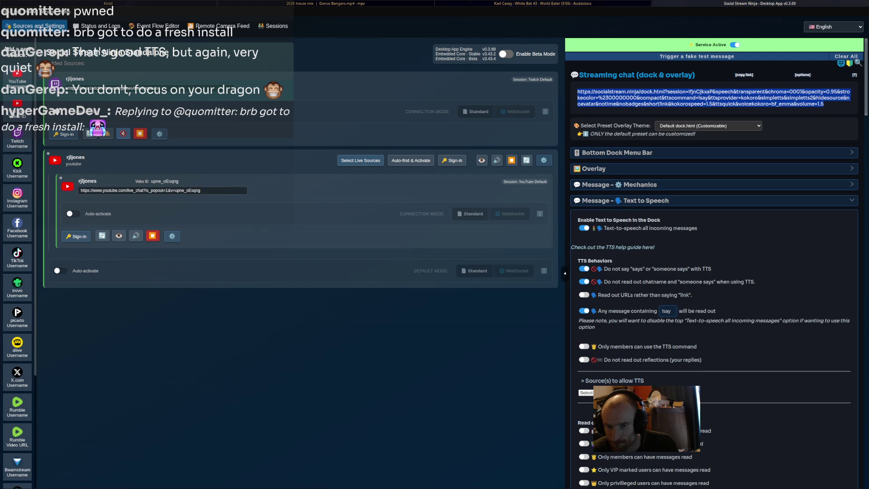
scroll(714, 271, down, 15)
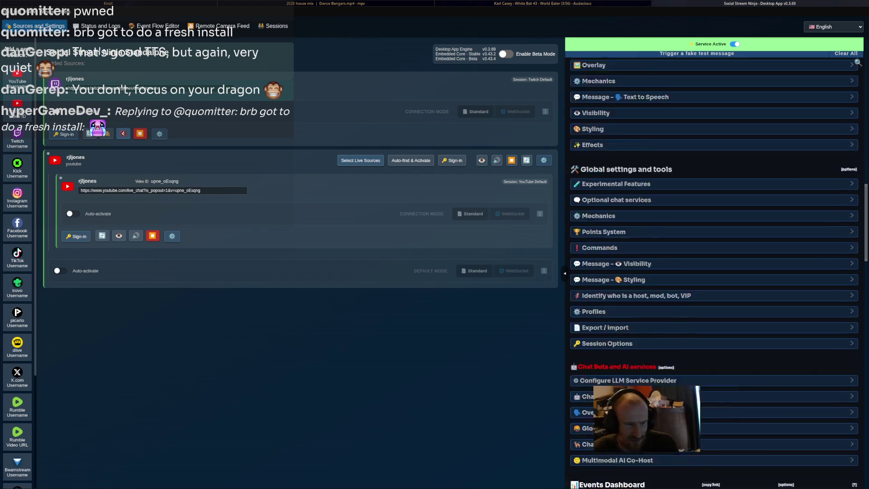
scroll(714, 271, down, 15)
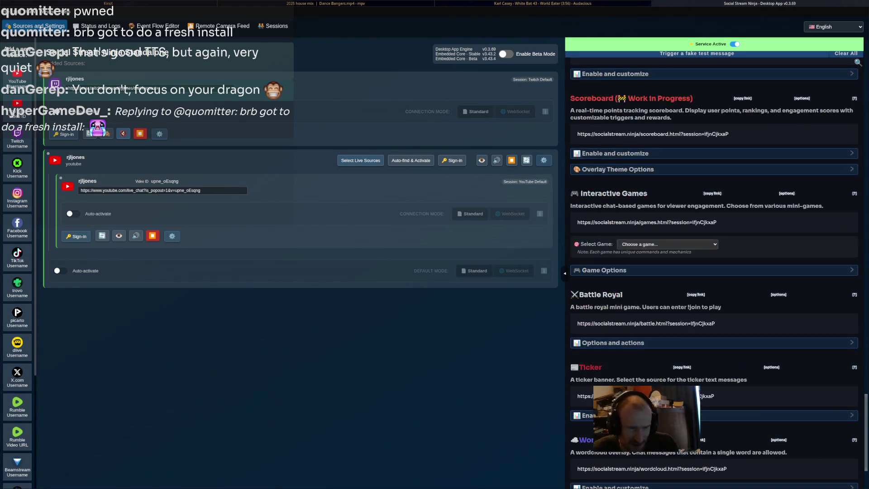
scroll(714, 271, up, 15)
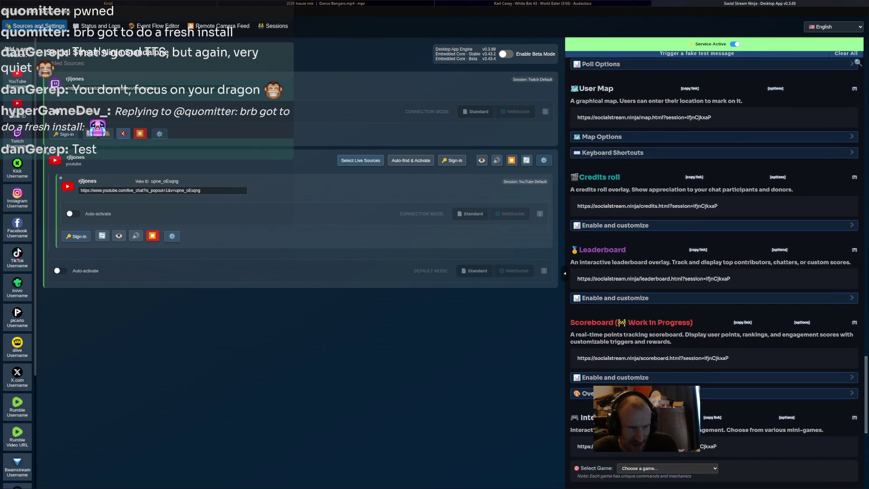
scroll(714, 272, up, 15)
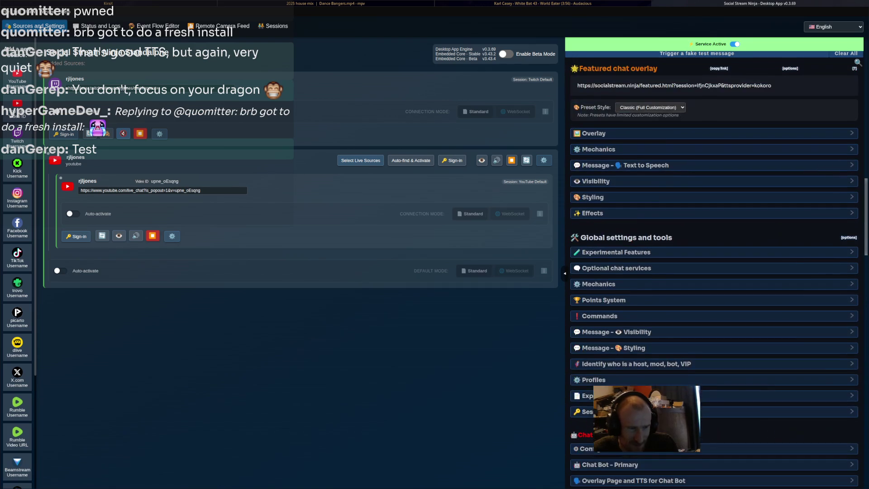
scroll(714, 272, down, 1)
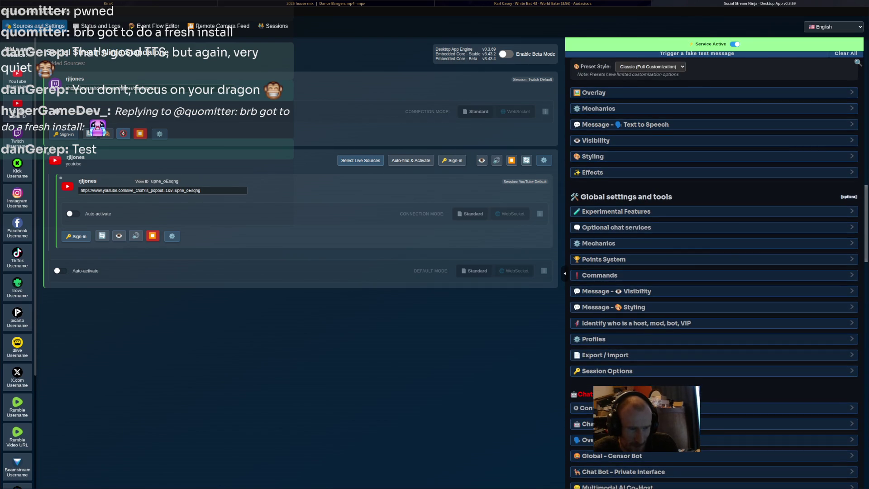
click(623, 124)
click(623, 124)
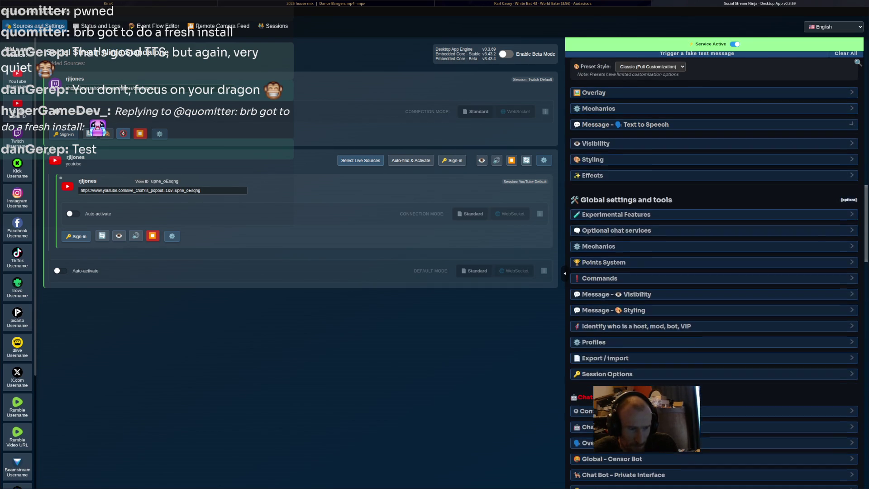
scroll(714, 271, up, 4)
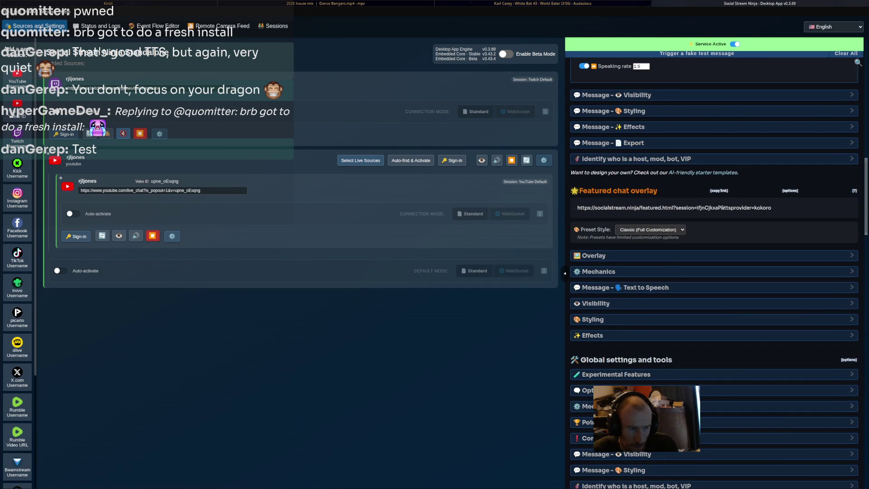
scroll(714, 272, up, 10)
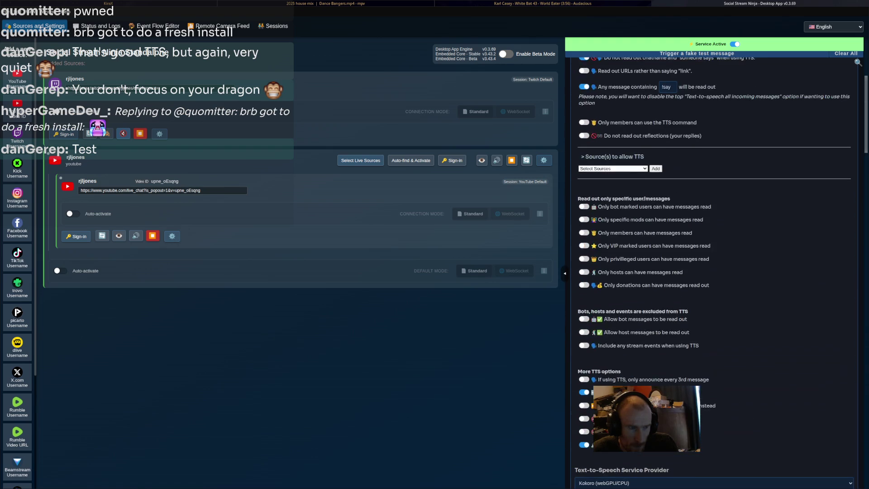
scroll(714, 272, down, 9)
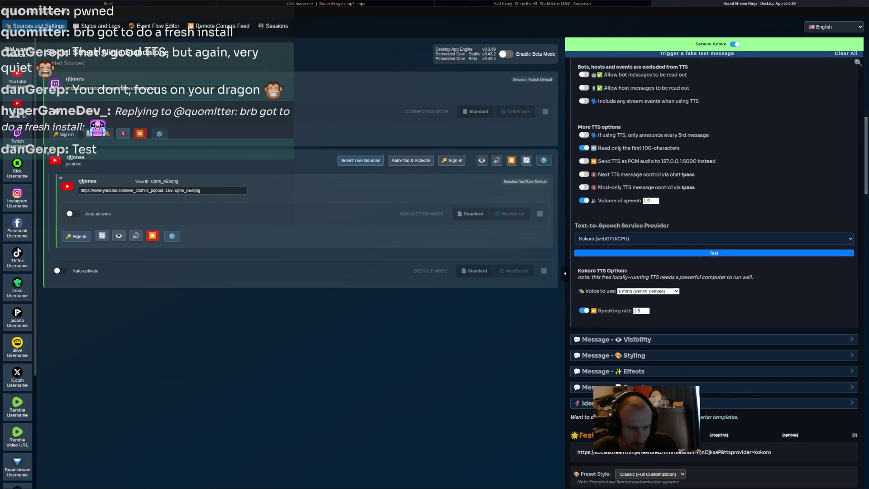
click(648, 291)
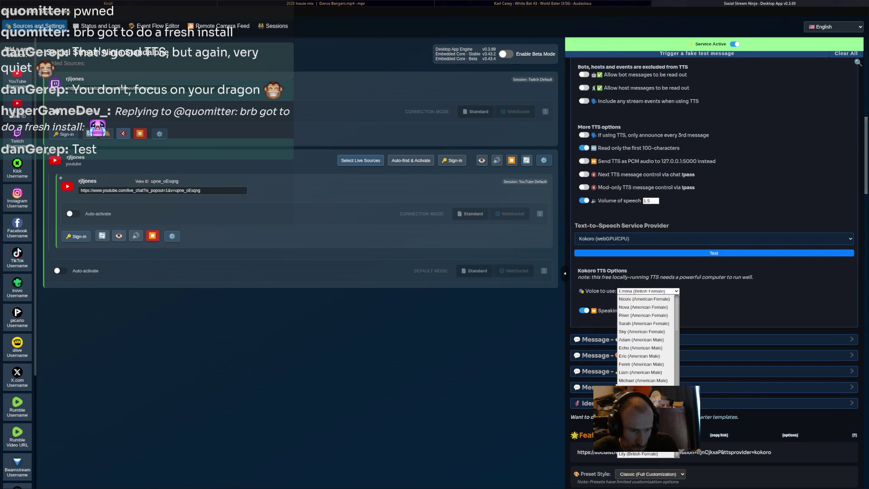
scroll(714, 271, up, 10)
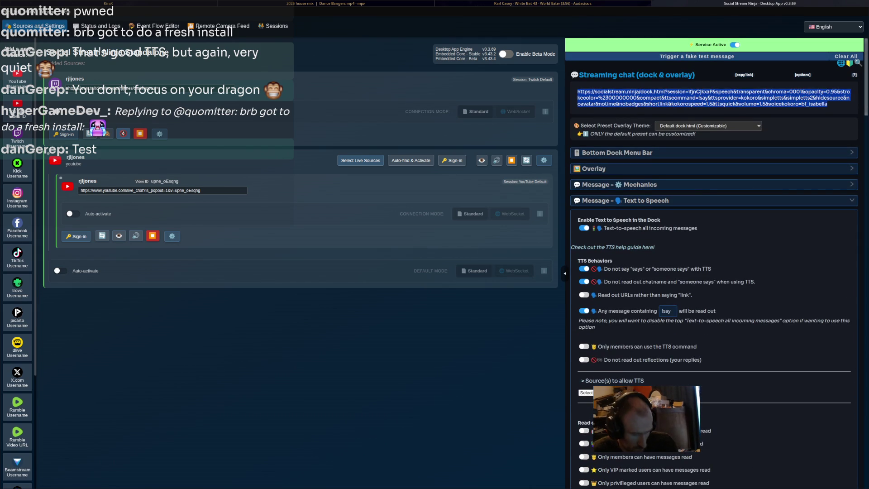
Cycle through the open windows back to the Blender dragon scene
key(alt+Tab)
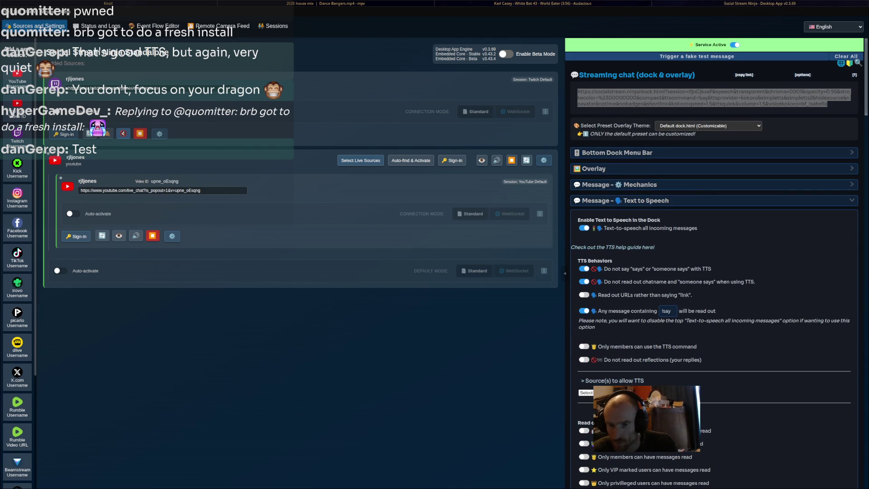
key(alt+Tab)
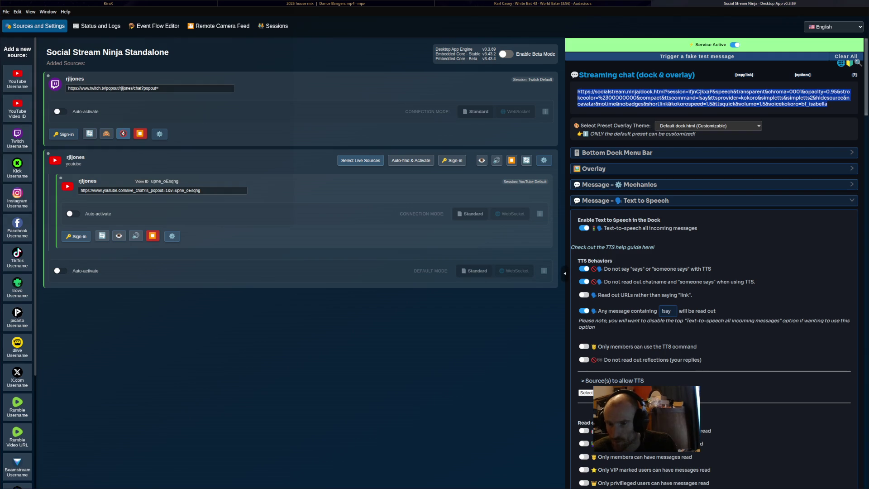
key(alt+Tab)
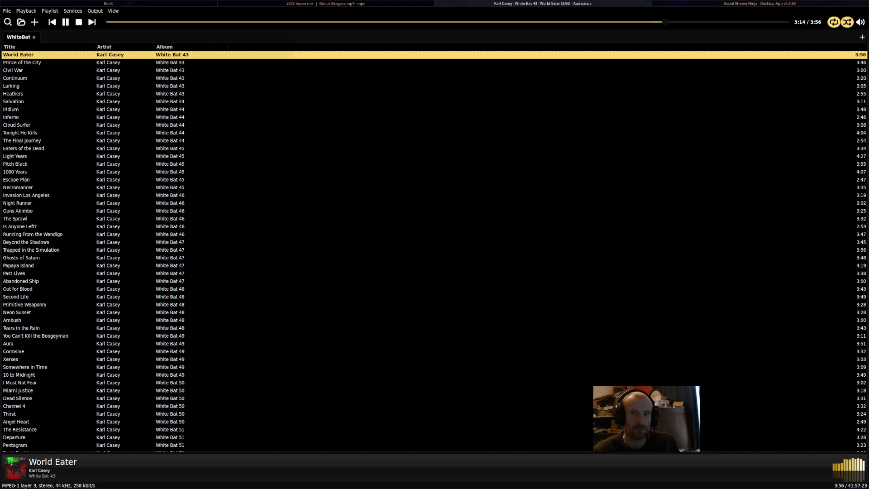
key(alt+Tab)
key(alt+Tab)
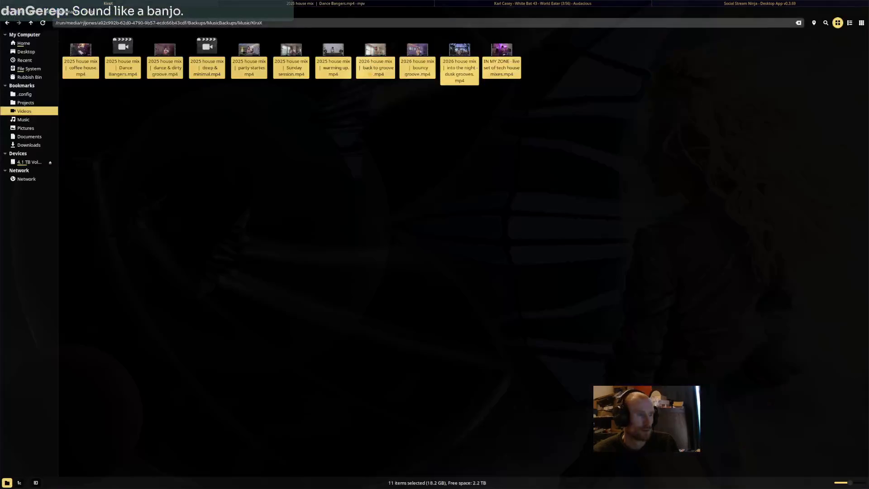
key(alt+Tab)
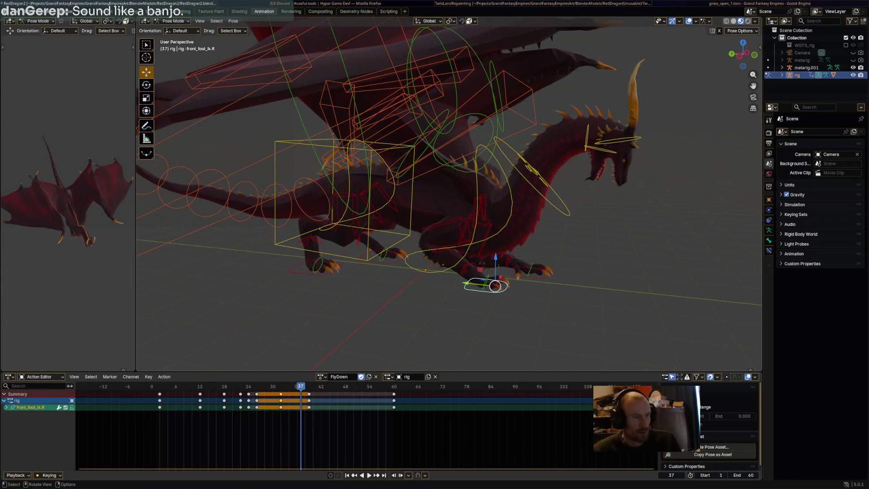
Deselect all bones and scrub the FlyDown playhead back to frame 1
key(alt+a)
middle_drag(453, 204, 538, 190)
mouse_move(300, 407)
mouse_down()
mouse_move(130, 407)
mouse_move(167, 407)
mouse_move(155, 407)
mouse_up()
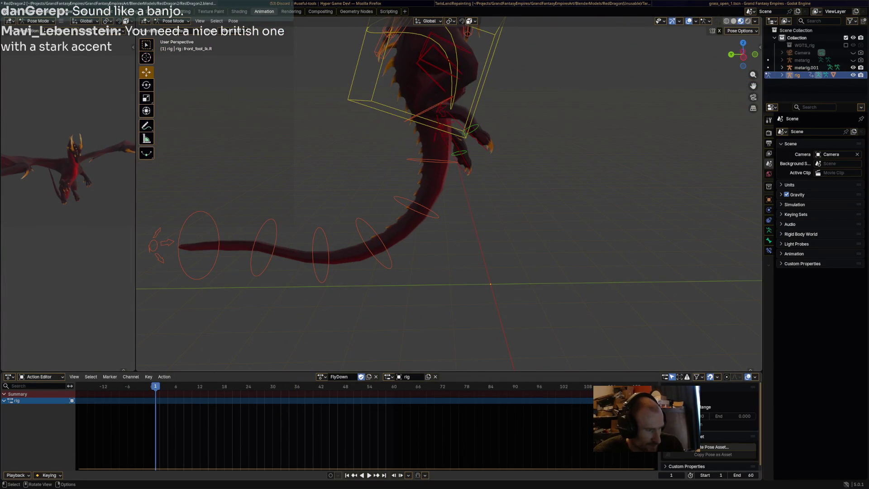
scroll(448, 194, down, 3)
Play the FlyDown animation while orbiting around the dragon, then stop playback
key(space)
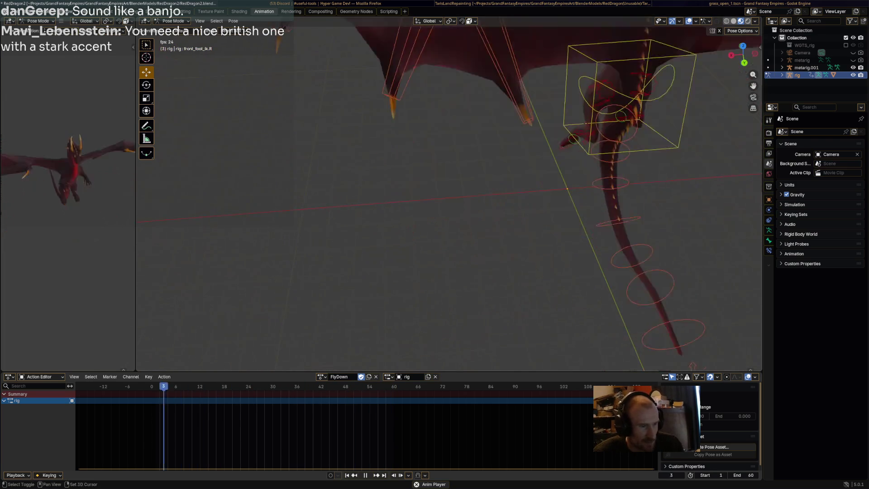
mouse_move(448, 204)
middle_down()
mouse_move(452, 236)
mouse_move(452, 199)
mouse_move(489, 172)
mouse_move(480, 194)
middle_up()
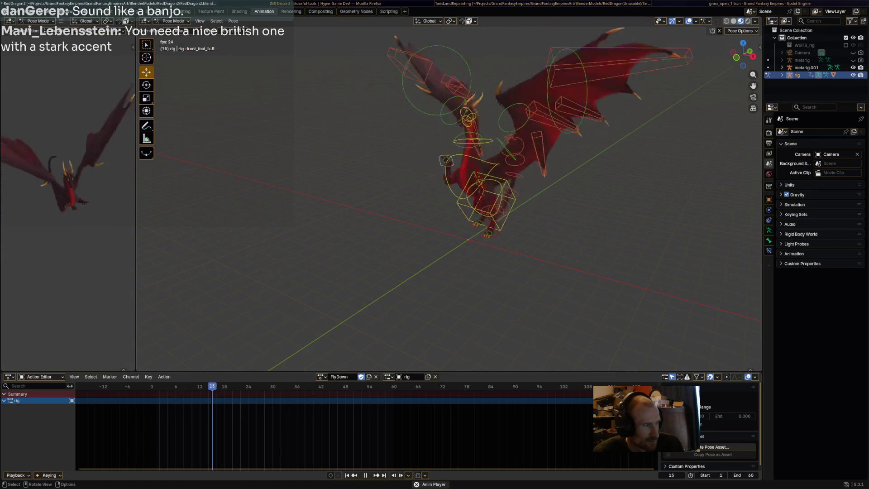
key(space)
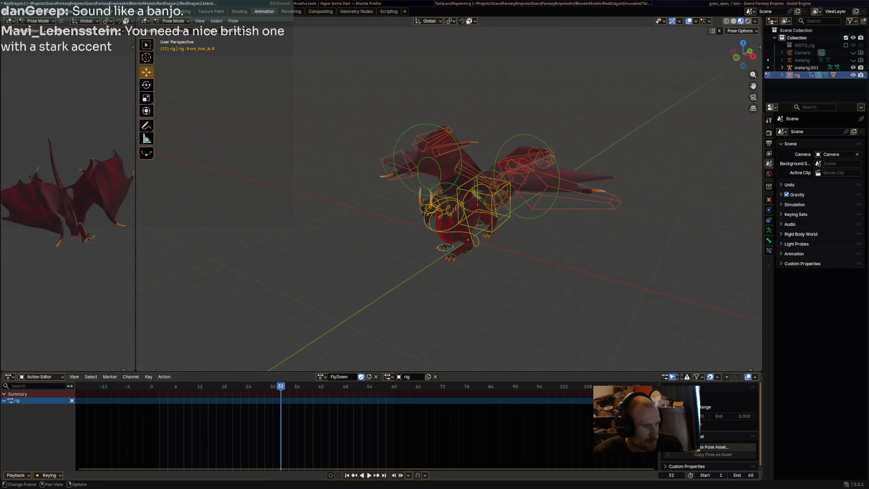
key(space)
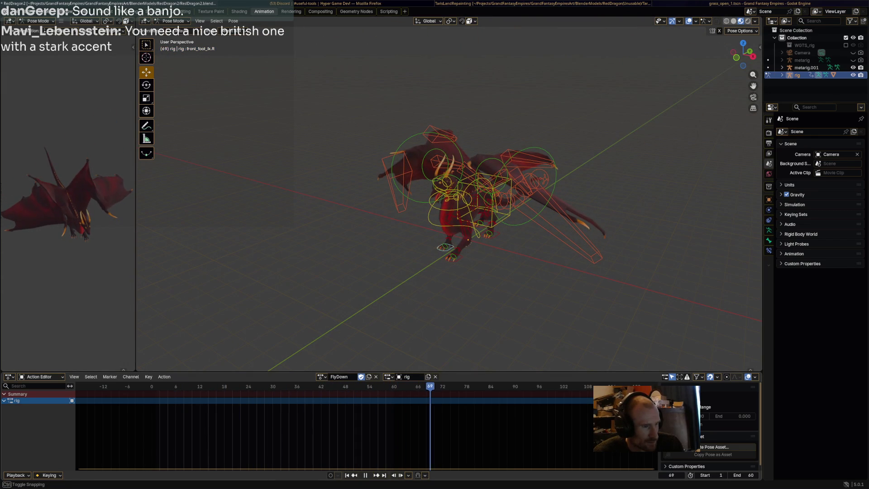
key(space)
Select all bones and play FlyDown from behind the dragon, returning to the start frame
key(a)
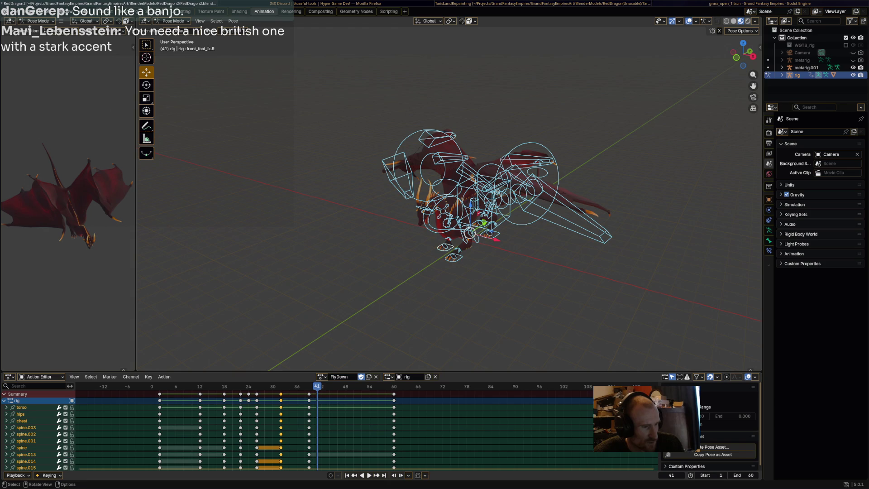
middle_drag(498, 204, 407, 203)
key(space)
scroll(448, 199, up, 3)
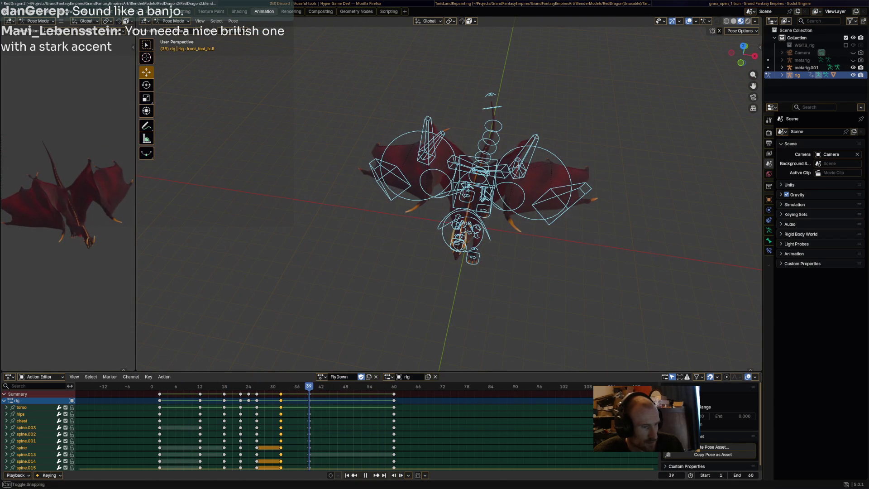
key(Escape)
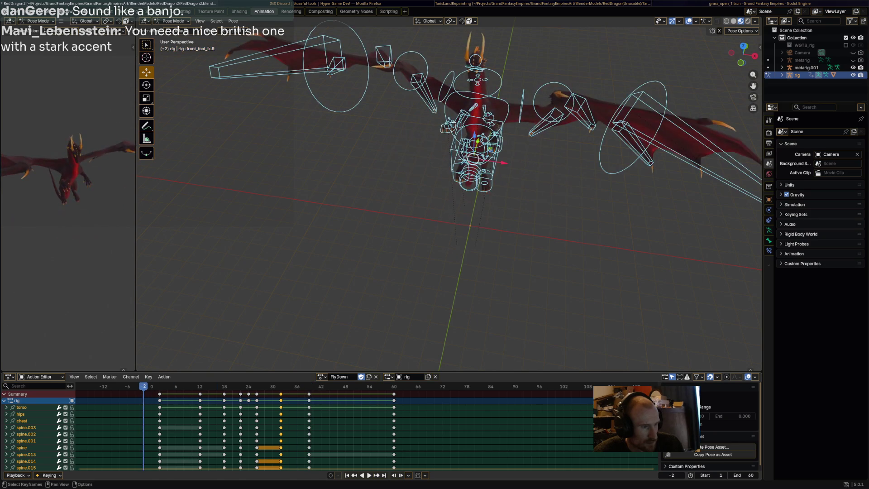
Delete both wings' bone keyframes between frames 12 and 36
key(alt+a)
key(a)
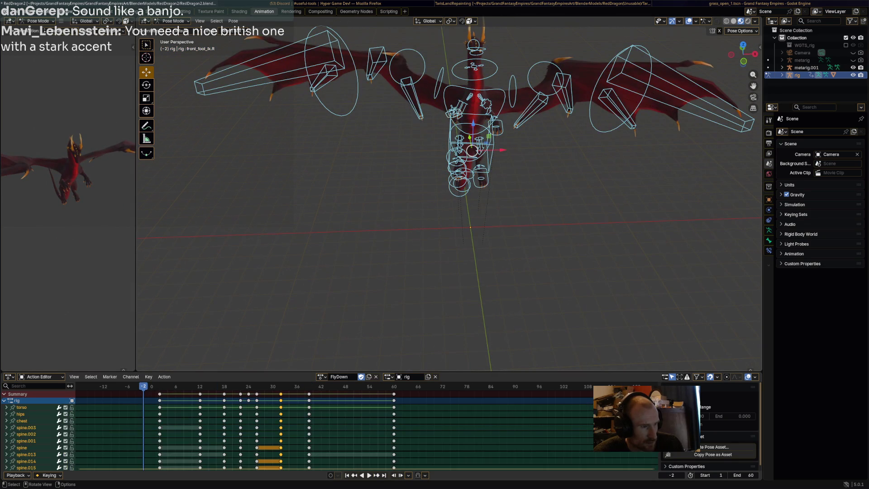
key(alt+a)
drag(514, 161, 737, 46)
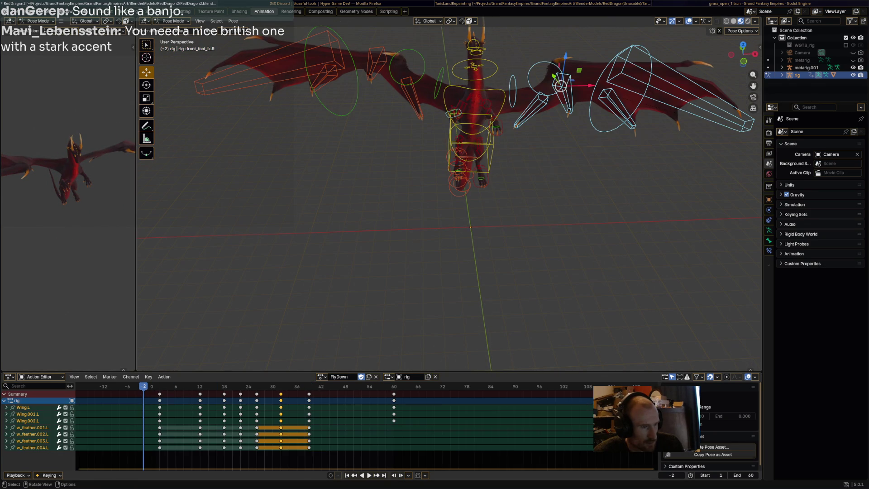
mouse_move(224, 177)
shift+mouse_down()
mouse_move(419, 67)
mouse_move(441, 47)
mouse_move(443, 28)
shift+mouse_up()
mouse_move(326, 420)
mouse_down()
mouse_move(159, 389)
mouse_move(188, 389)
mouse_up()
key(x)
click(188, 390)
Play the animation to check the wings in rendered, wireframe and material preview shading
key(space)
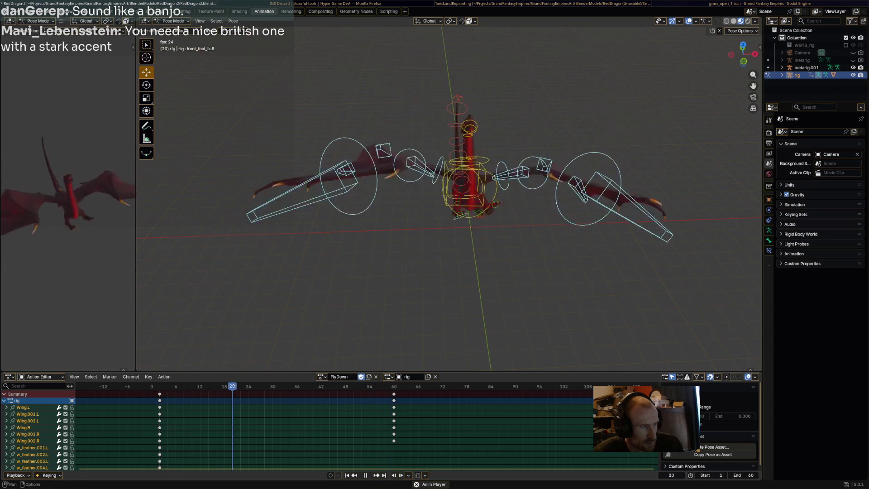
key(space)
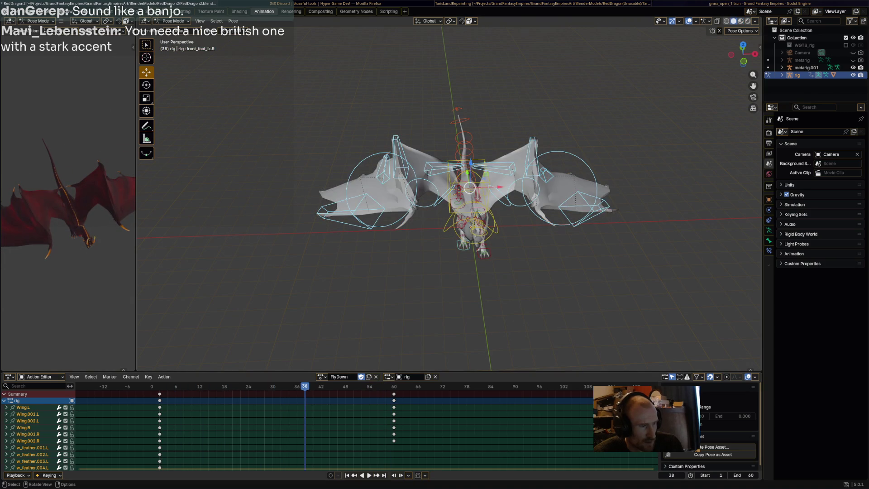
key(alt+a)
key(space)
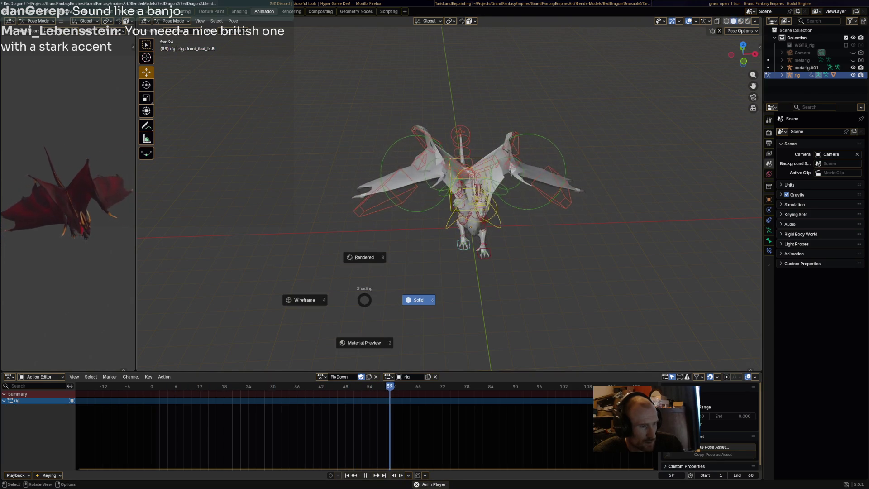
key(z)
click(427, 298)
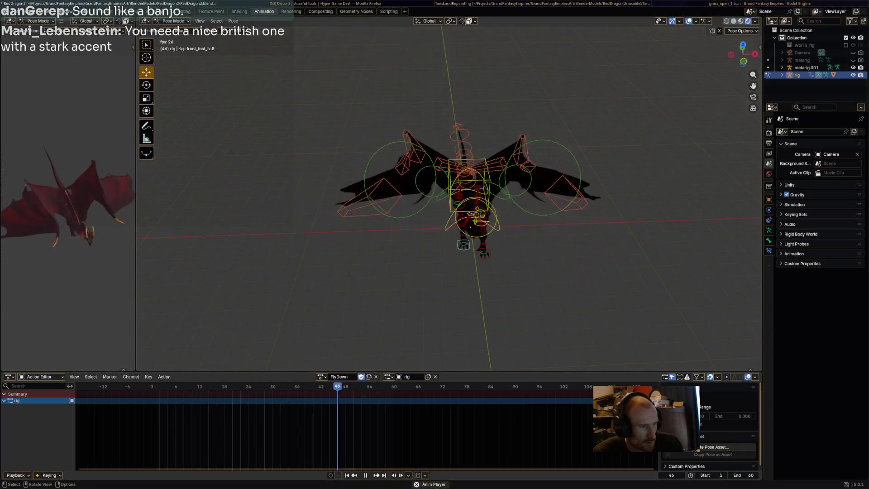
key(z)
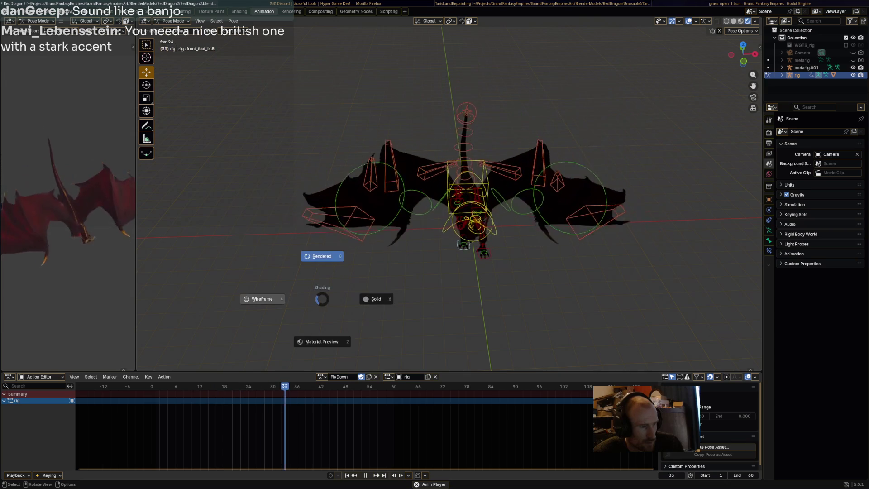
click(259, 297)
key(z)
click(329, 340)
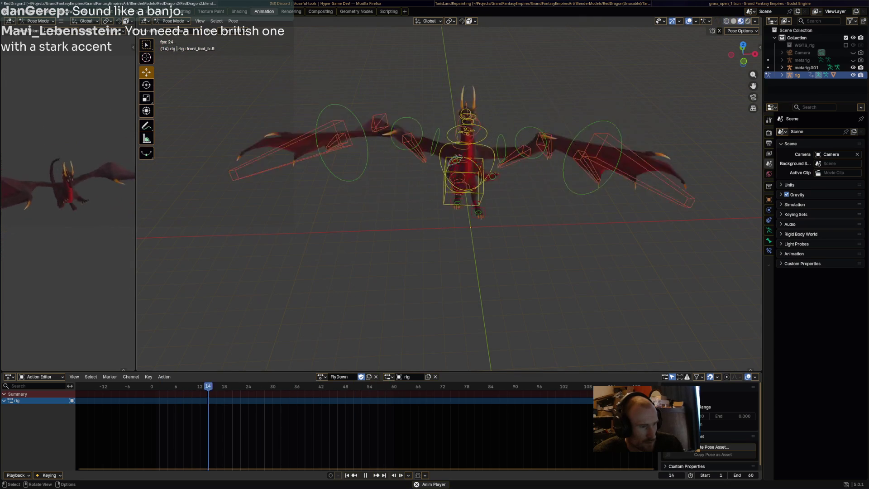
key(space)
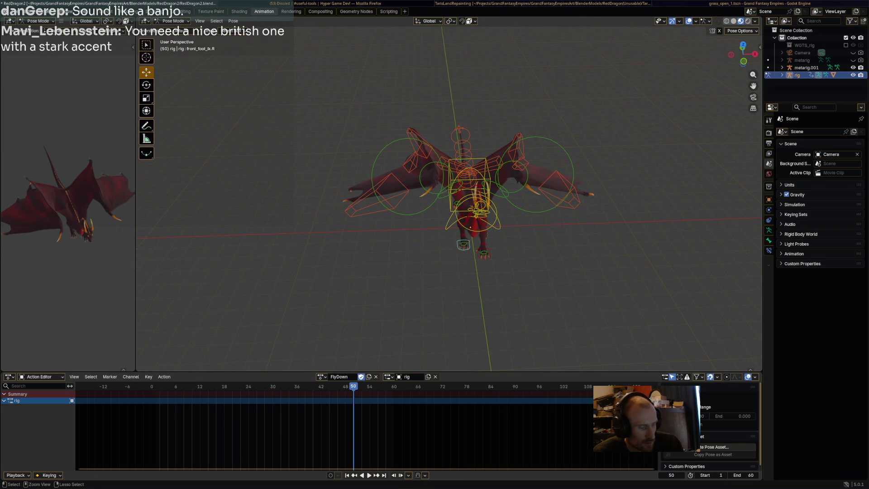
Replay FlyDown from the start, stop on final frame 60, and select the left wing feather bone
key(Down)
drag(305, 385, 143, 385)
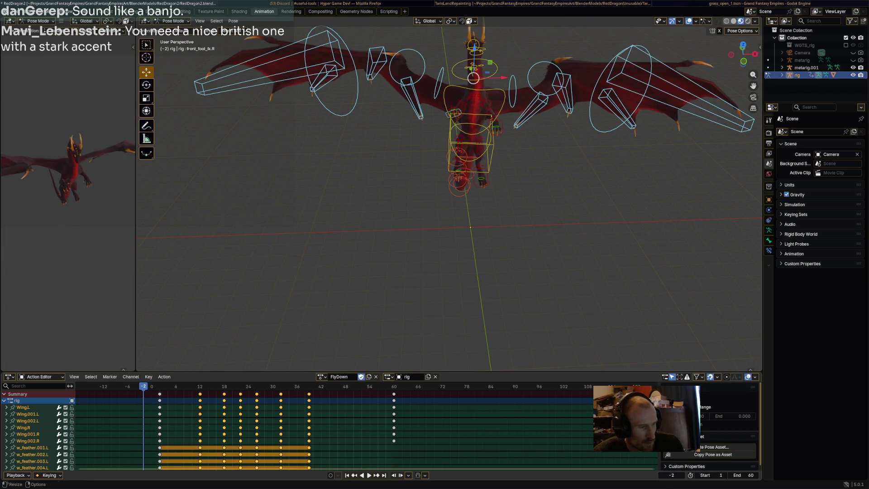
key(space)
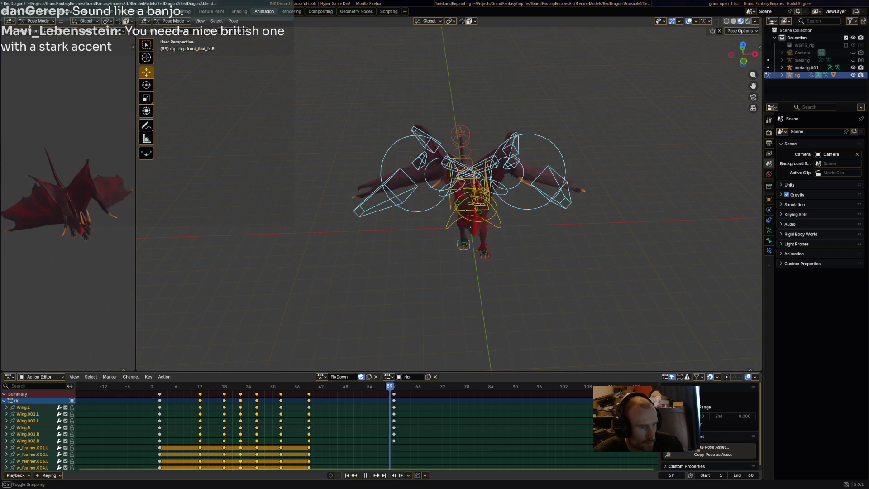
key(shift+Left)
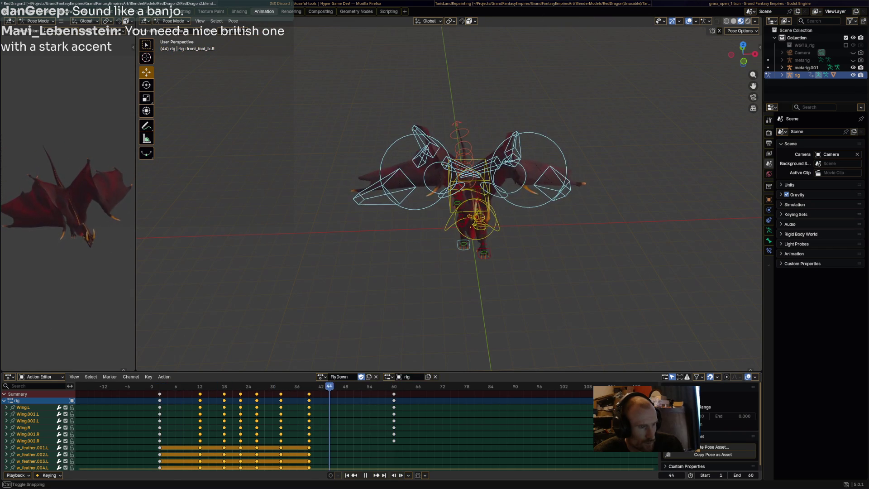
key(shift+Right)
key(space)
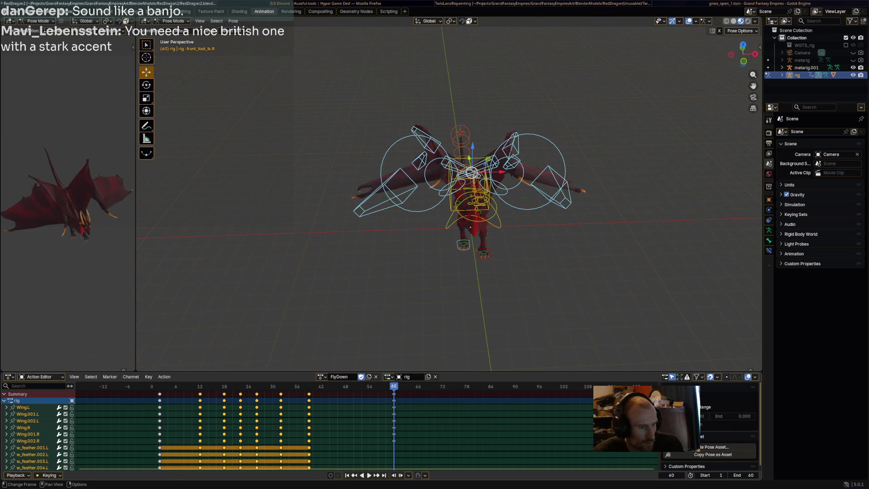
mouse_move(448, 272)
middle_down()
mouse_move(551, 267)
mouse_move(543, 149)
mouse_move(527, 272)
mouse_move(475, 292)
mouse_move(362, 289)
middle_up()
click(543, 150)
Rotate w_feather.003.L, then move and rotate w_feather.003.R at frame 60
key(r)
click(526, 294)
click(466, 147)
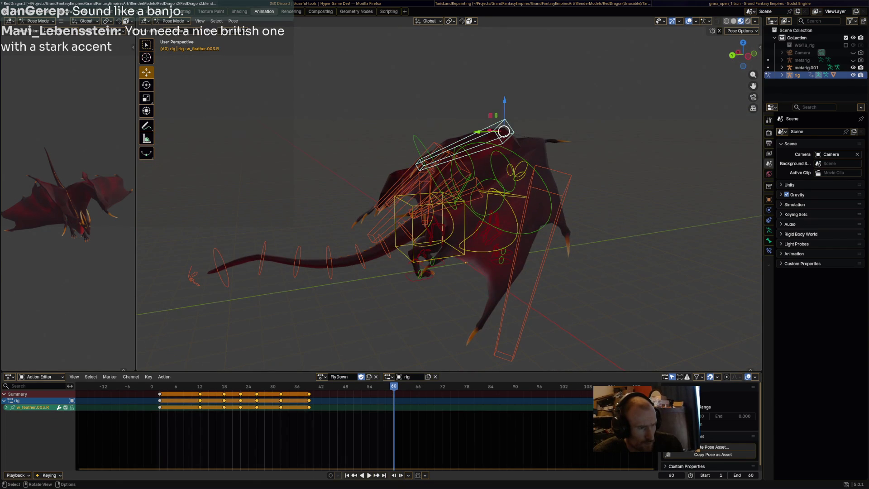
key(g)
click(466, 147)
middle_drag(466, 147, 351, 163)
key(r)
click(407, 151)
Rotate the left feather bone slightly again and reselect the right feather bone
click(455, 204)
key(r)
click(461, 199)
middle_drag(442, 168, 440, 149)
click(553, 181)
middle_drag(553, 181, 534, 188)
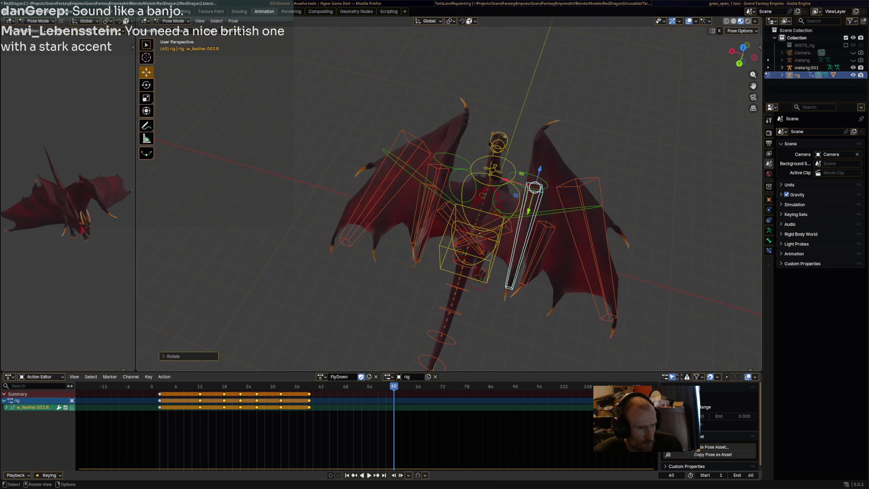
Key every bone's pose at frame 60 and preview the animation, stopping at frame 37
key(a)
key(i)
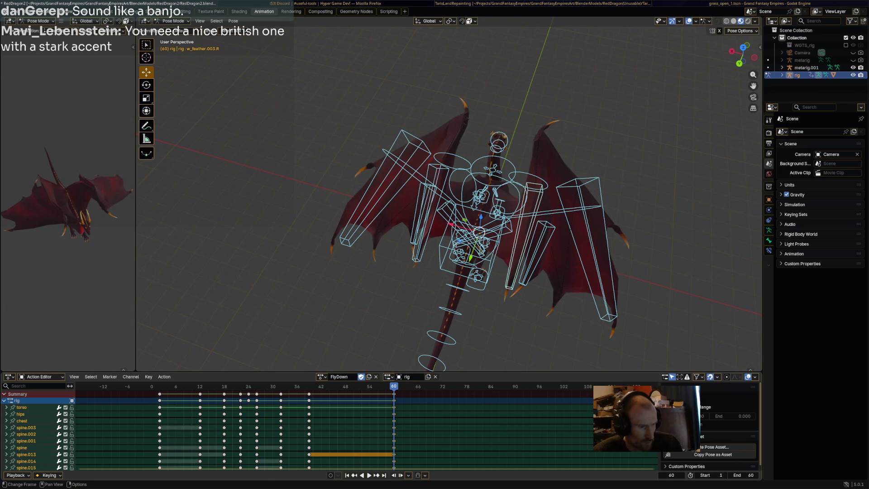
key(space)
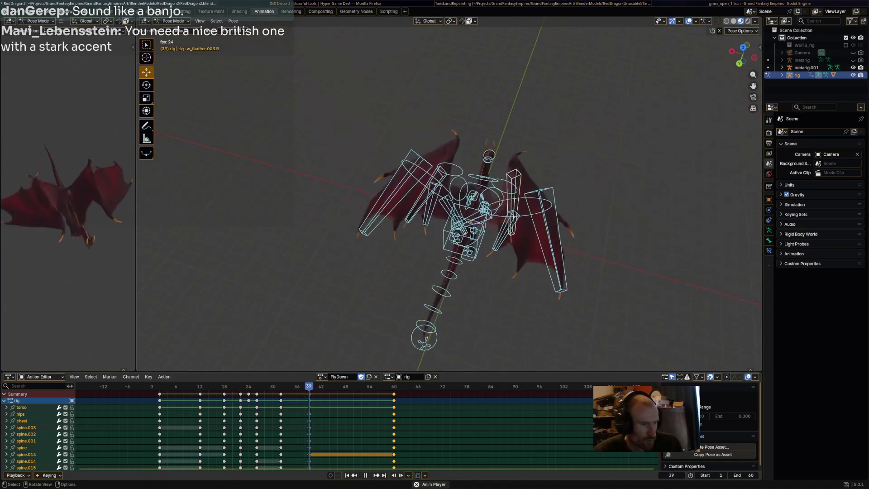
middle_drag(448, 199, 385, 188)
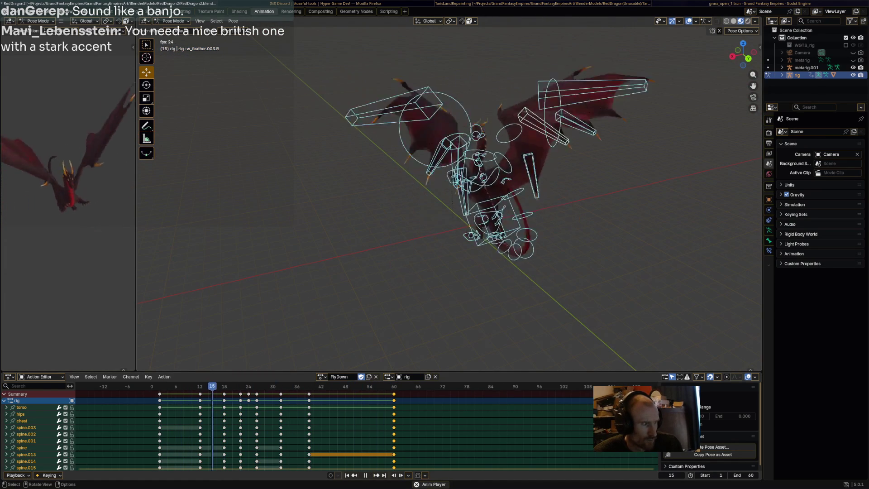
click(518, 248)
key(space)
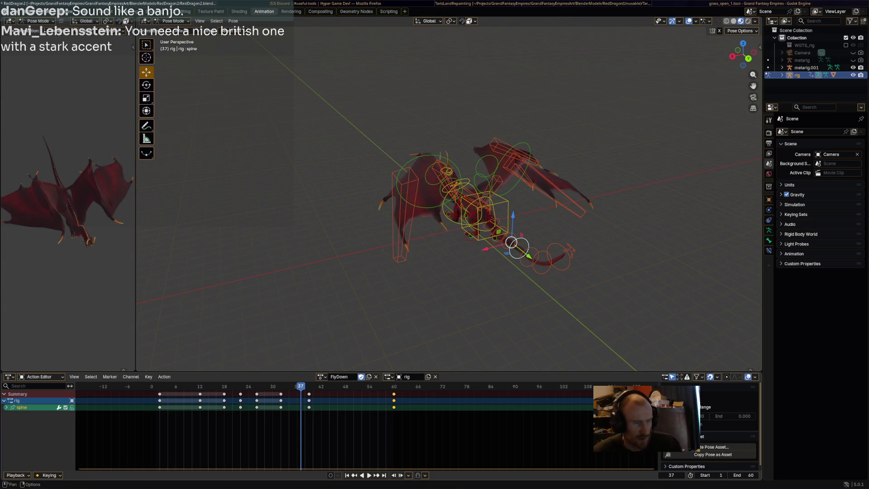
Check the action list keeping FlyDown, save the dragon file, and switch to the other Blender window
click(322, 376)
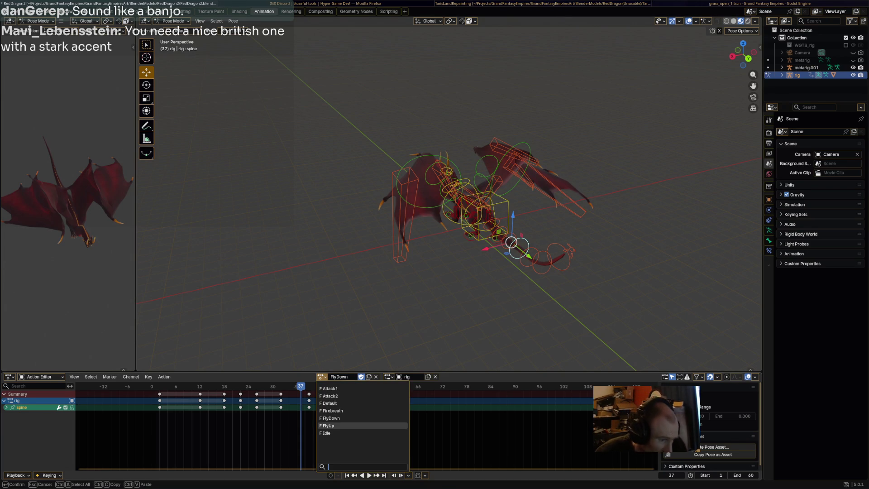
click(339, 417)
key(ctrl+s)
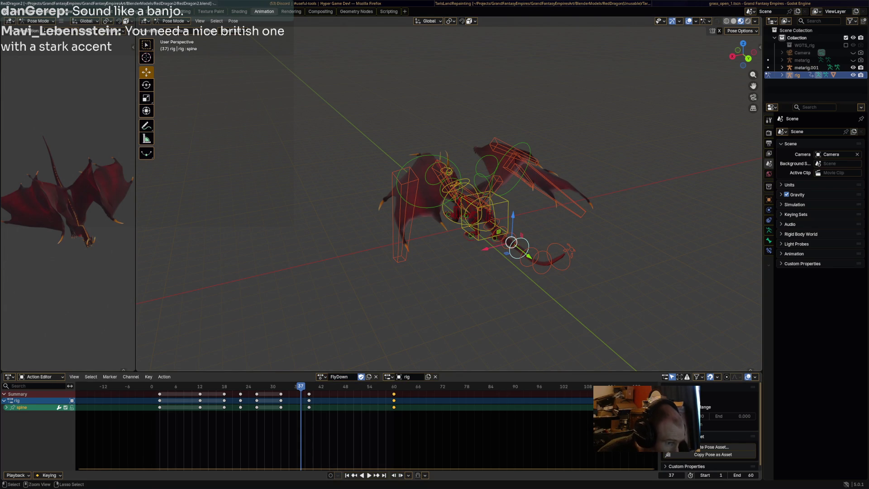
key(alt+Tab)
key(alt+Tab)
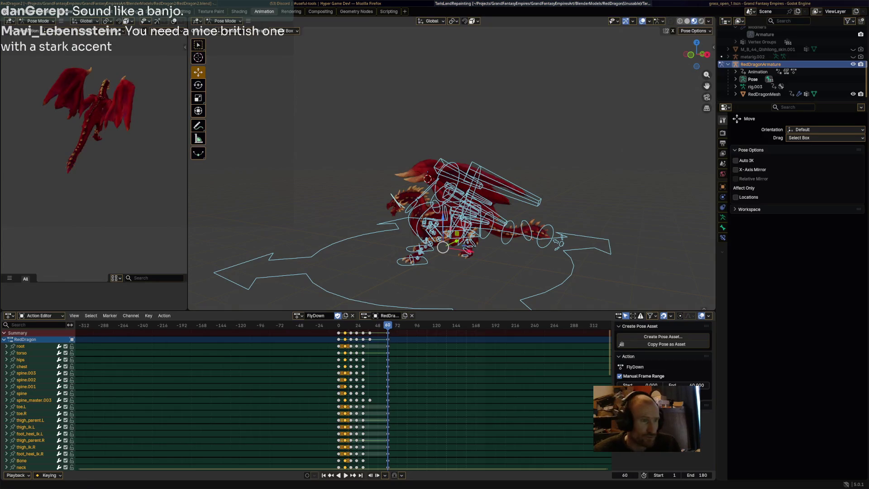
Browse the other rig's action list, including Death, then return to the main dragon file
click(297, 315)
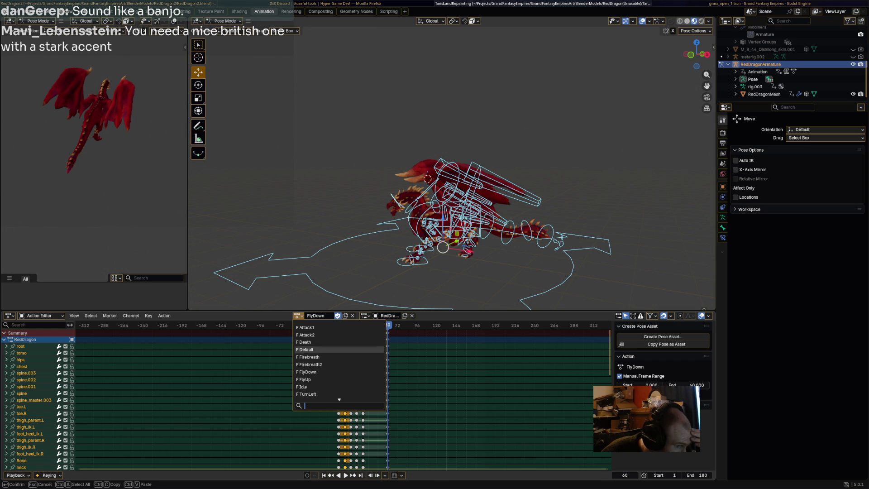
key(super+2)
key(super+1)
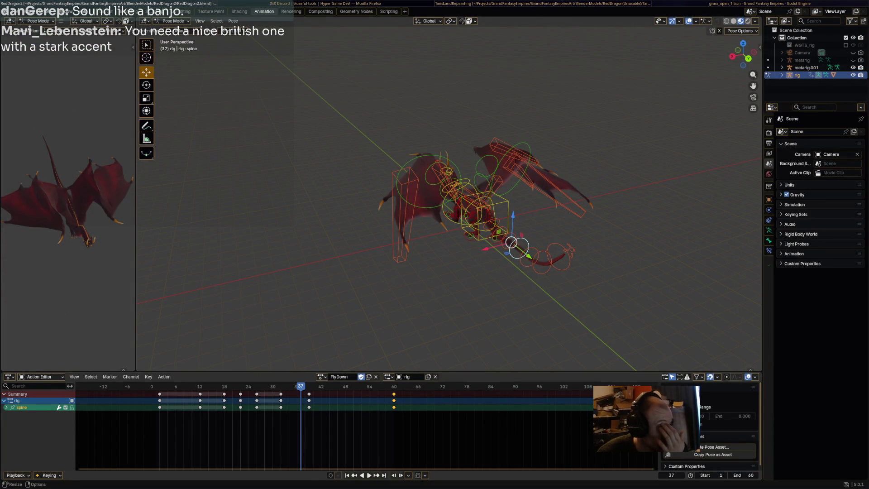
Load the Idle action and go back to frame 0
click(321, 377)
click(322, 376)
click(321, 377)
key(Return)
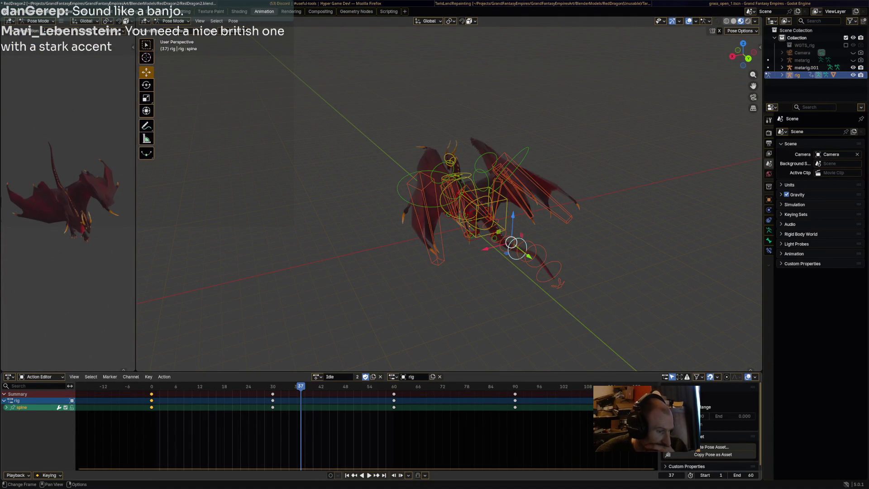
key(shift+Left)
middle_drag(452, 226, 525, 226)
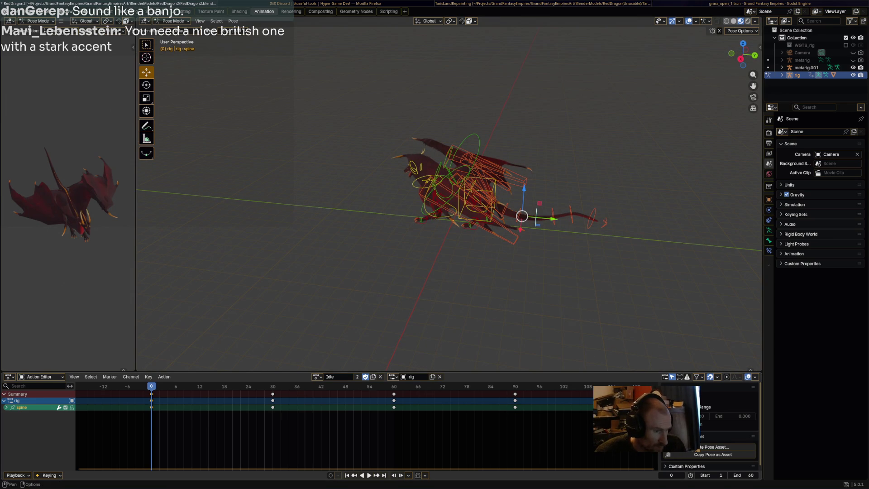
Copy Idle into a new action named Death, clear its later keyframes, and enable Fake User
click(373, 376)
double_click(339, 377)
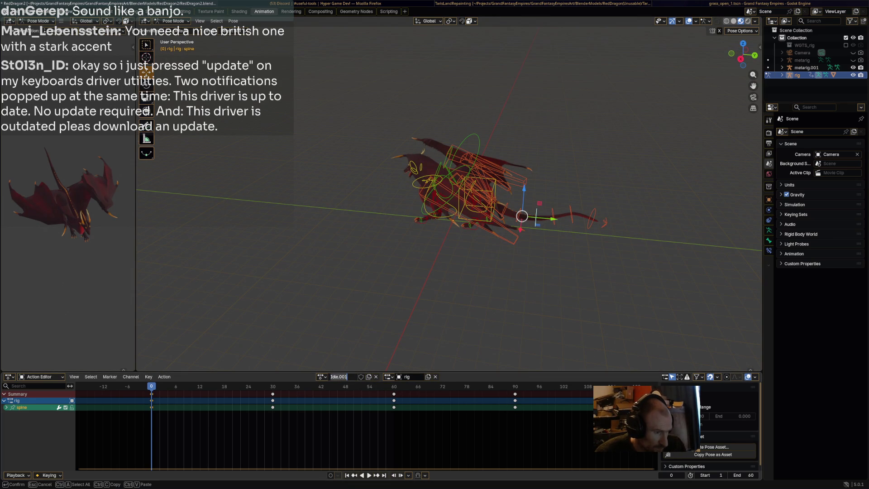
text(Death)
key(Return)
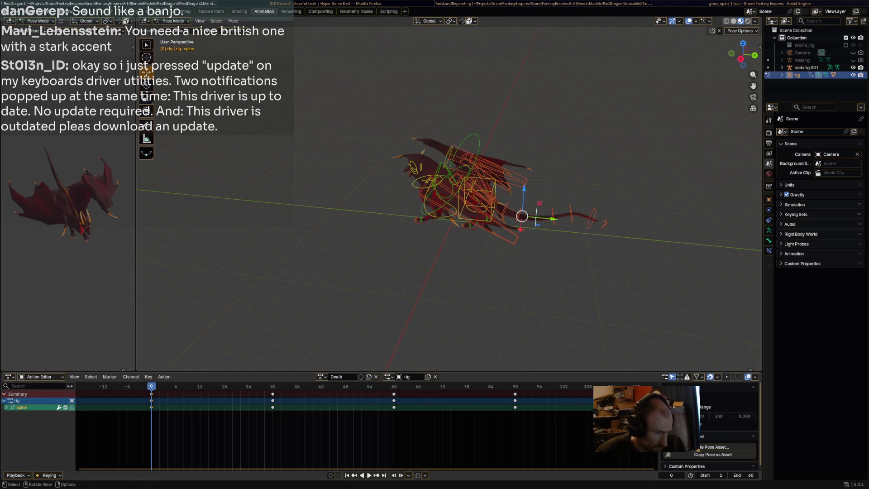
key(a)
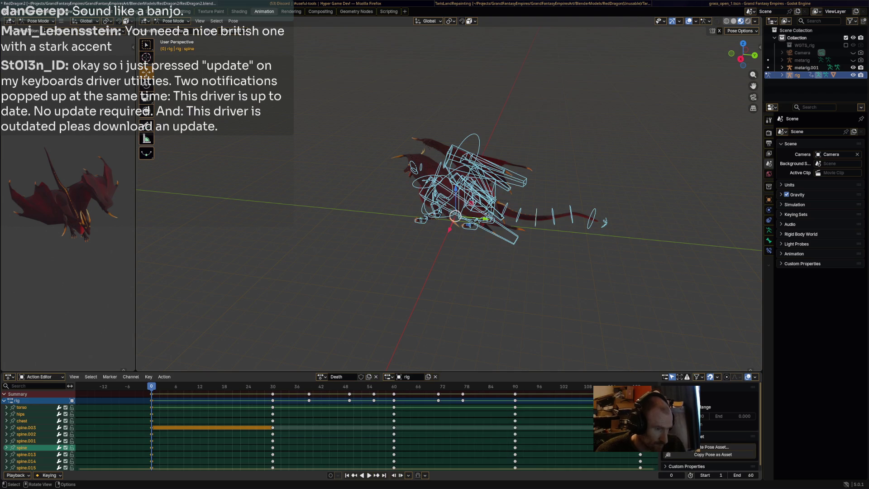
key(a)
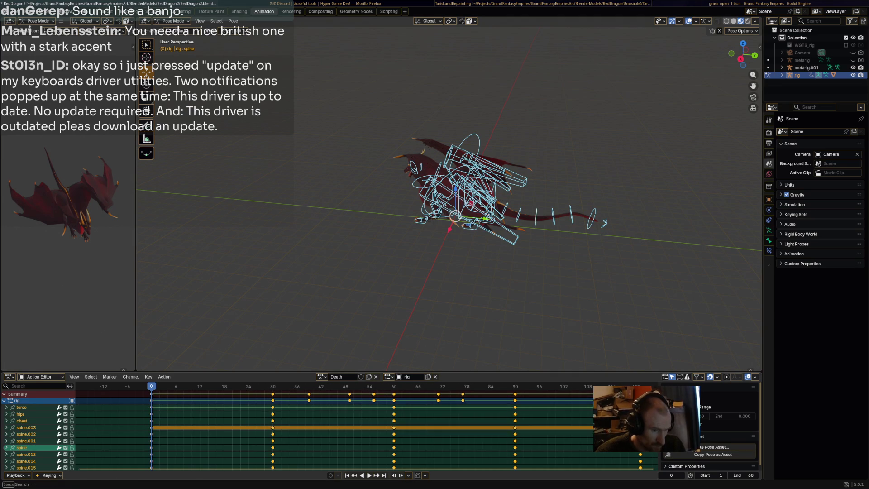
key(Delete)
click(361, 377)
Scrub the first few frames and save RedDragon2.blend
mouse_move(151, 386)
mouse_down()
mouse_move(200, 386)
mouse_move(155, 386)
mouse_up()
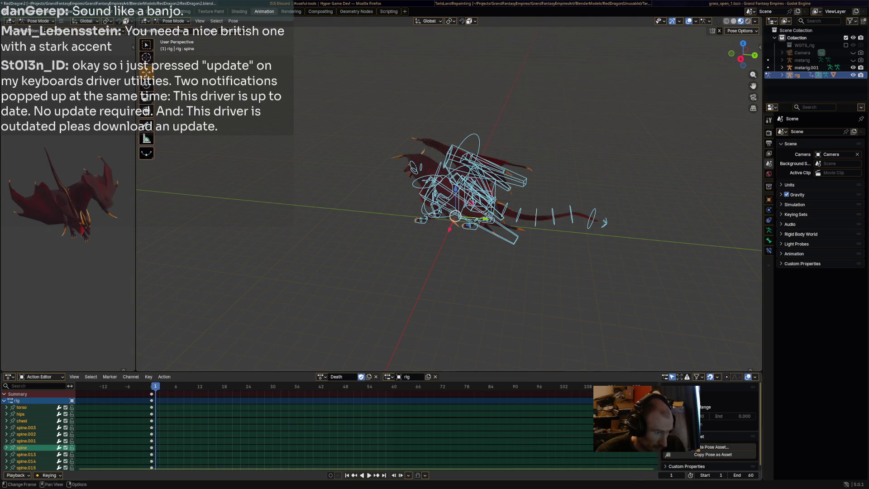
alt+scroll(460, 220, down, 5)
middle_drag(461, 220, 471, 217)
key(ctrl+s)
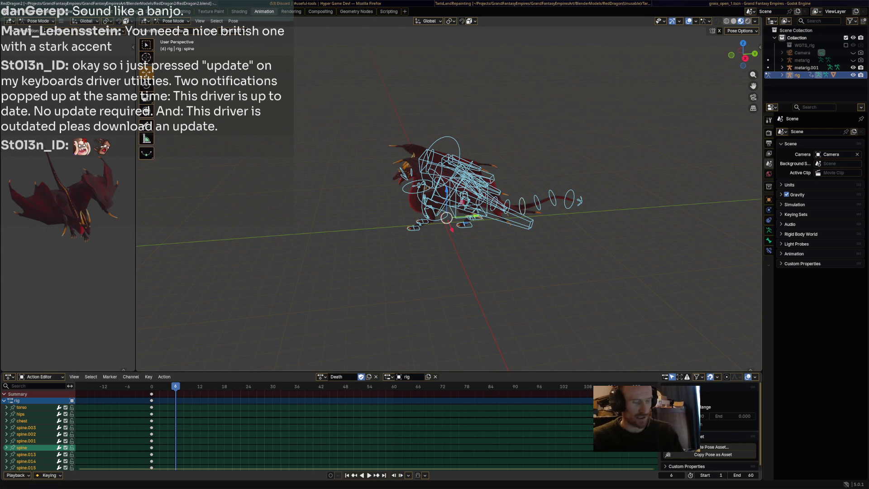
key(alt+Tab)
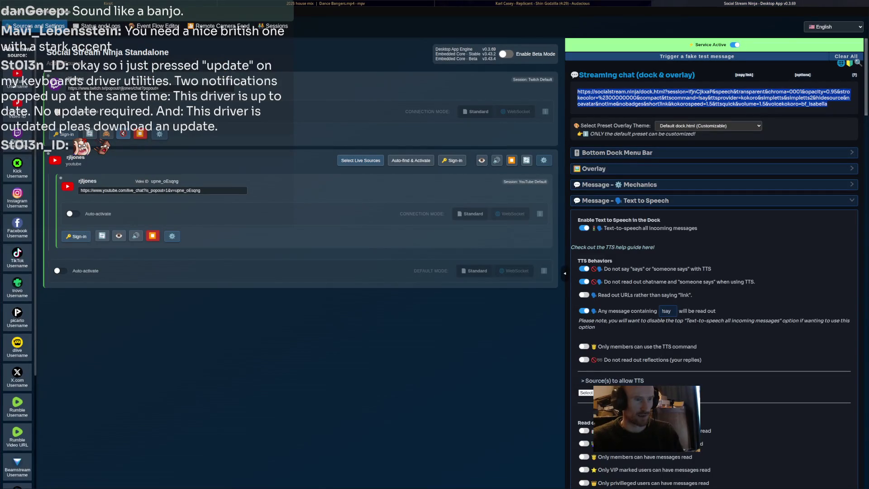
Scroll the Text to Speech settings, select the dock link, and open the Status and Logs page
scroll(714, 262, down, 6)
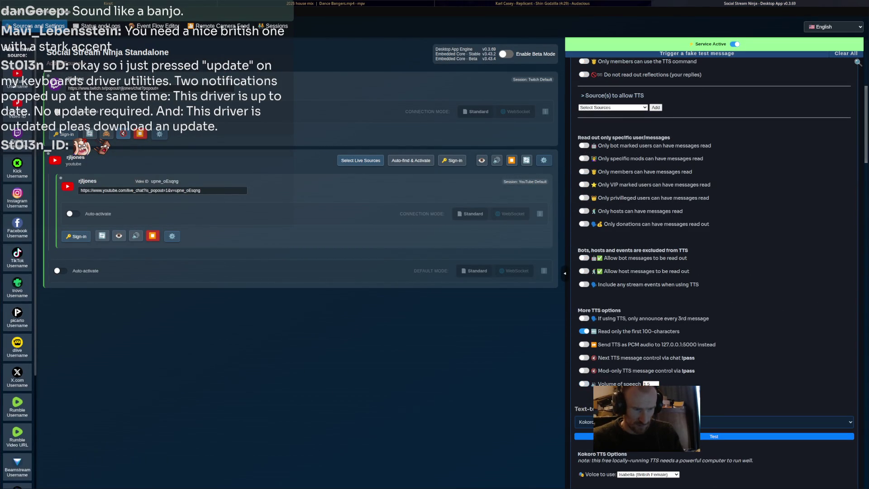
scroll(714, 263, up, 6)
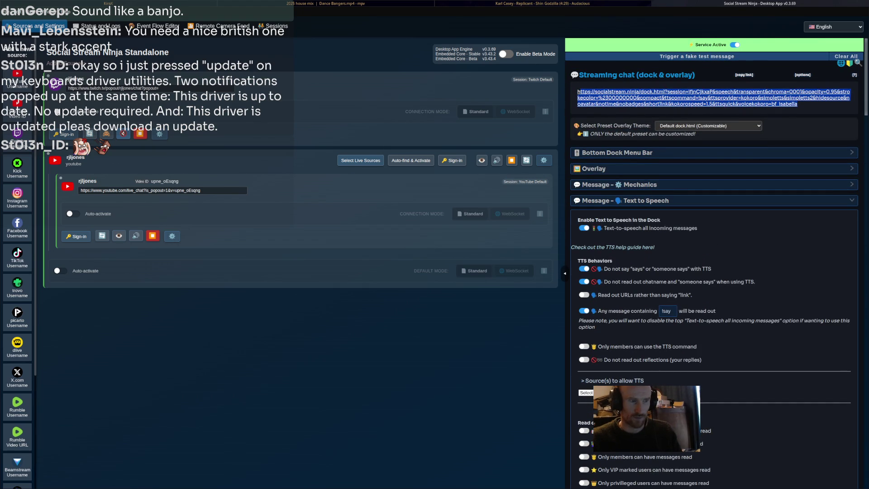
click(713, 97)
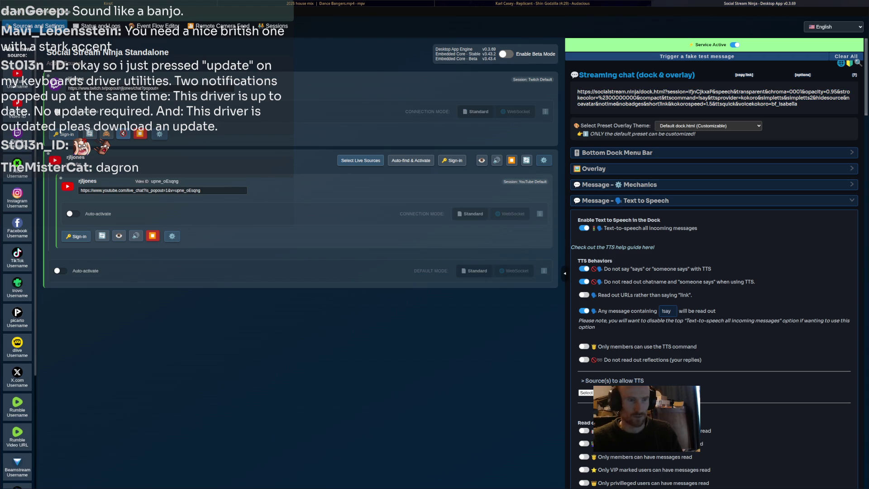
click(713, 97)
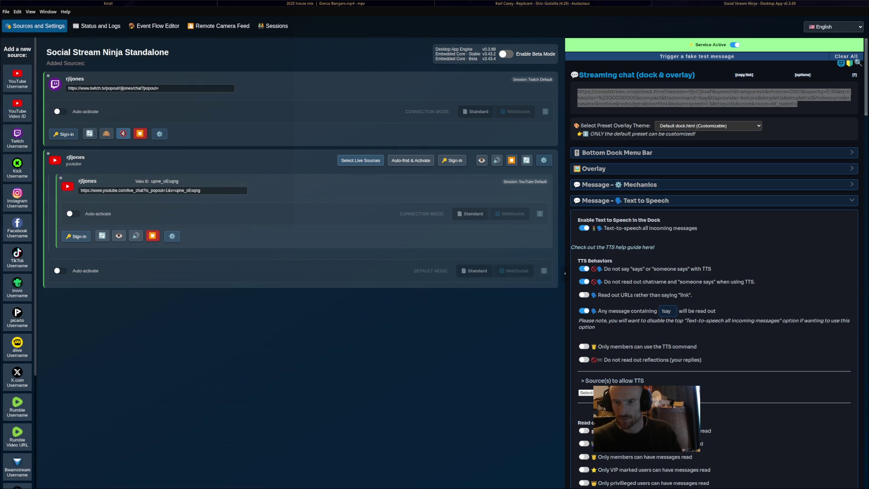
key(alt+Tab)
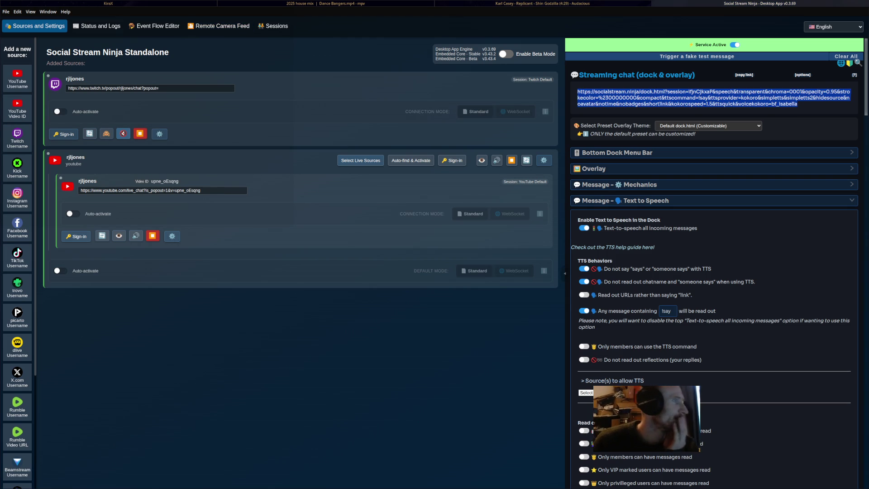
click(96, 26)
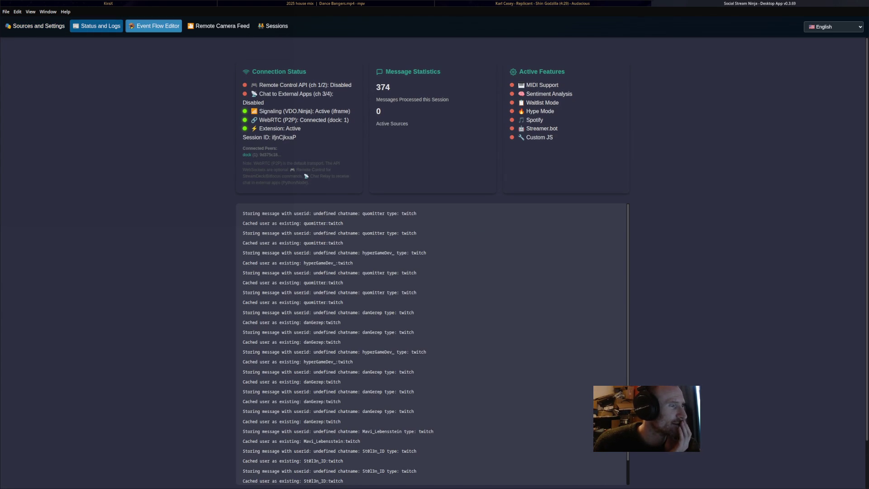
Look over the Event Flow, Remote Camera Feed and Sessions pages, return to Sources and Settings, and send a test message
click(154, 25)
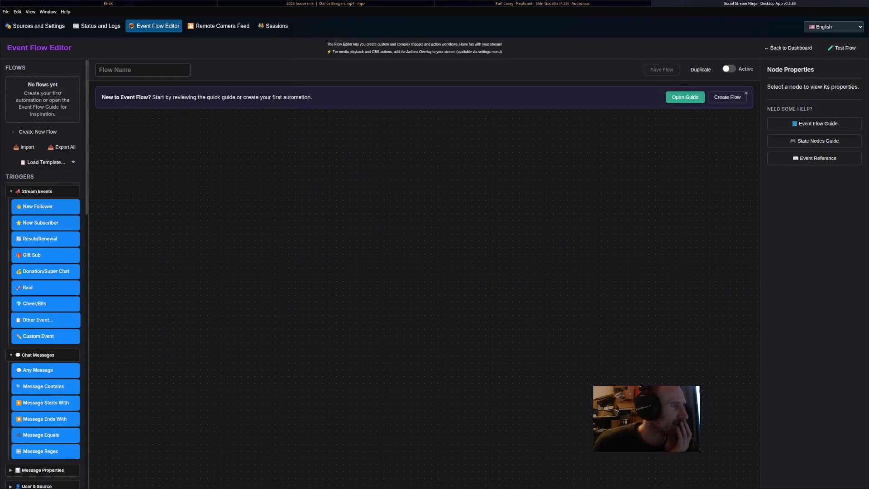
scroll(45, 271, down, 2)
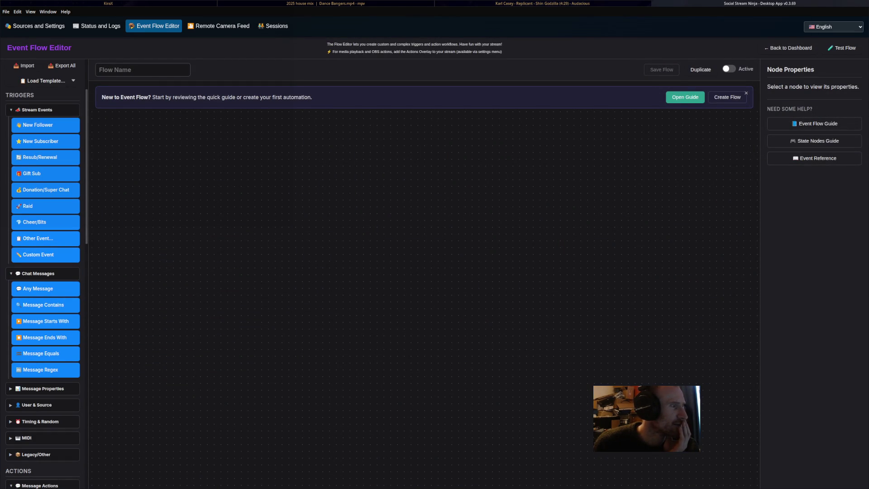
click(219, 26)
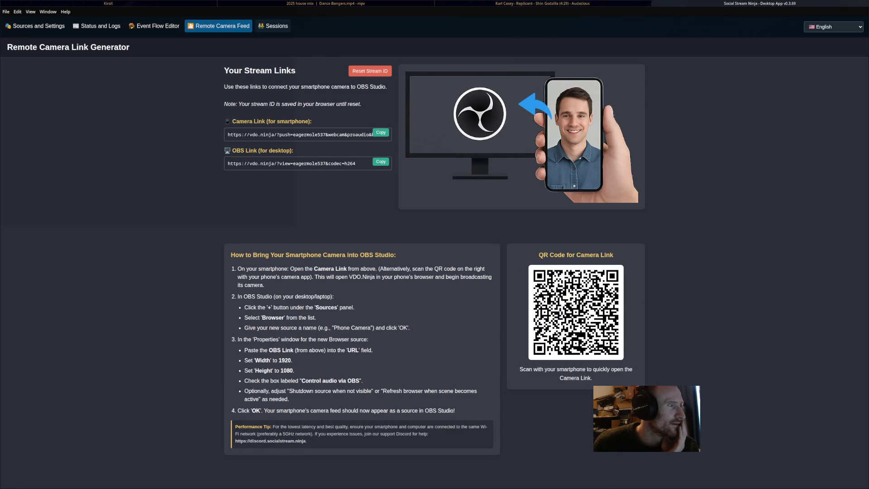
click(273, 26)
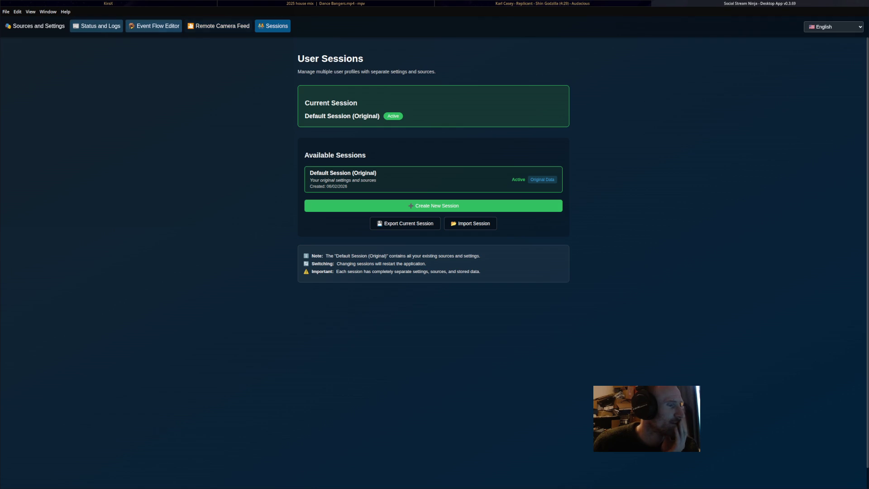
click(35, 26)
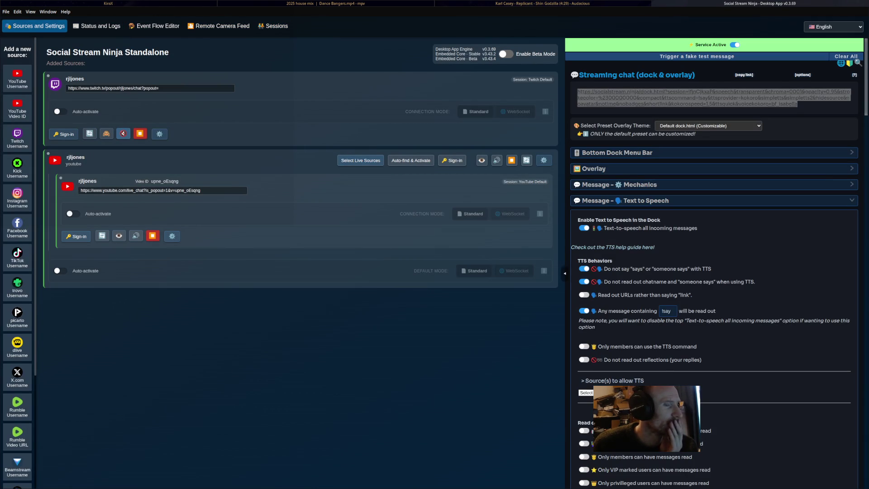
click(696, 57)
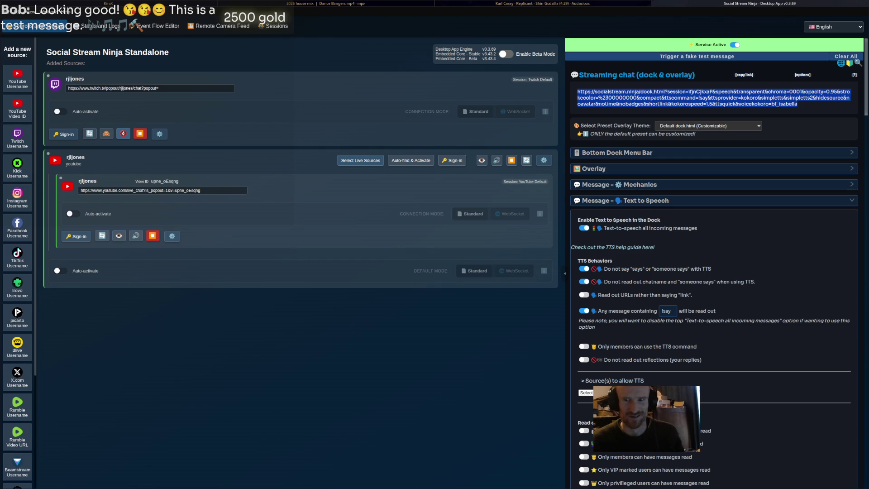
Scroll the settings panel to the Kokoro TTS options showing Isabella at speaking rate 1.5
key(alt+Tab)
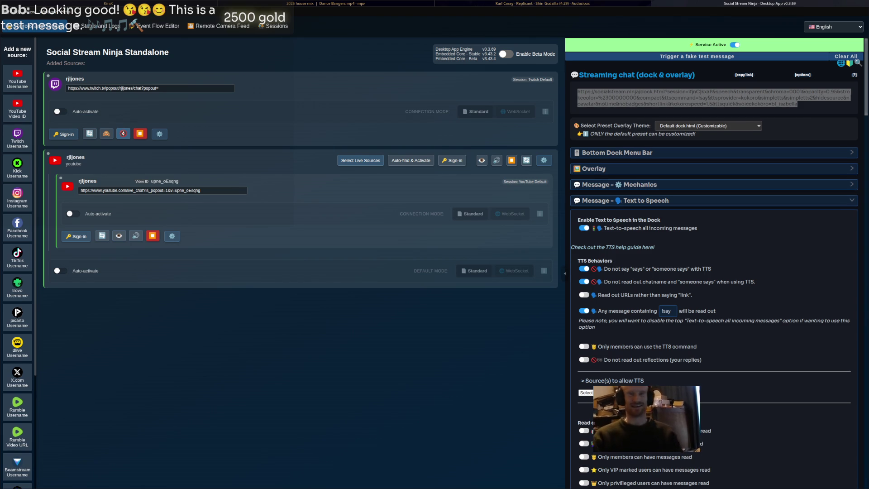
scroll(714, 272, down, 8)
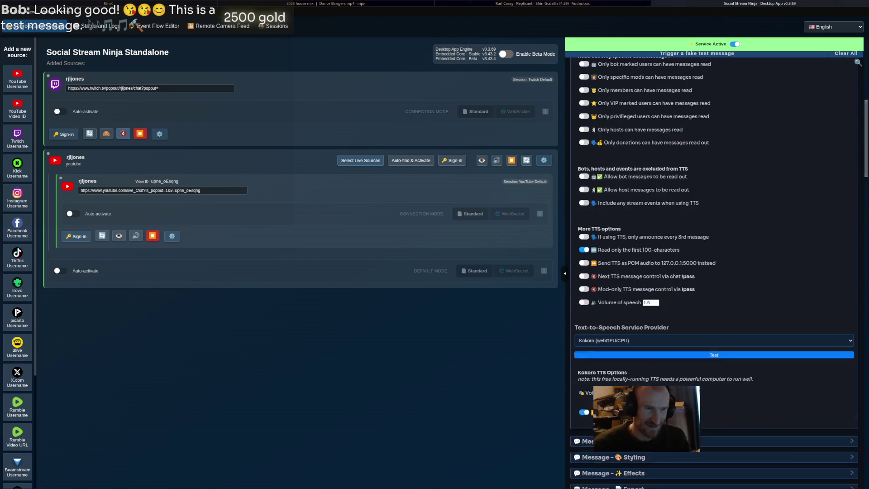
scroll(713, 271, down, 15)
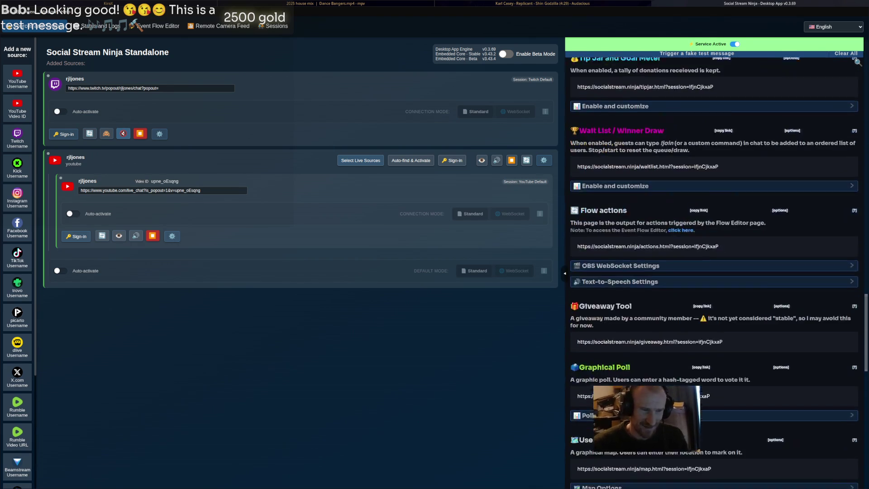
scroll(713, 271, down, 20)
scroll(713, 271, up, 5)
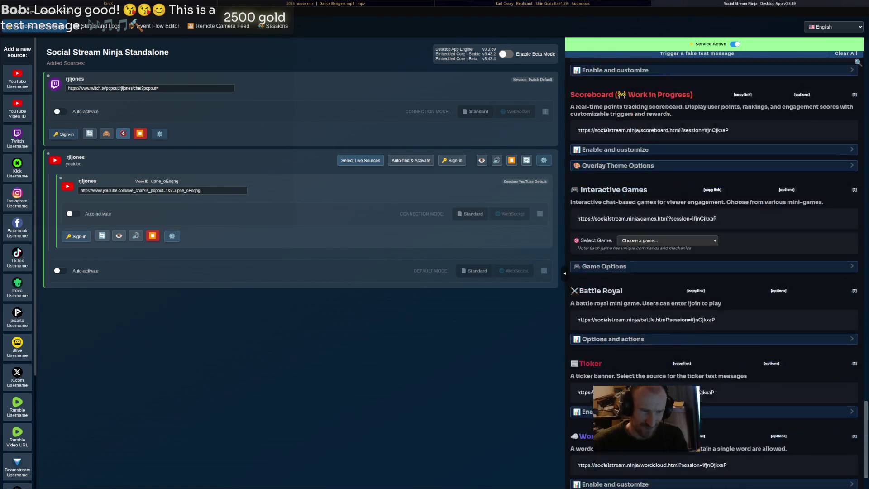
scroll(714, 272, up, 13)
scroll(714, 272, up, 15)
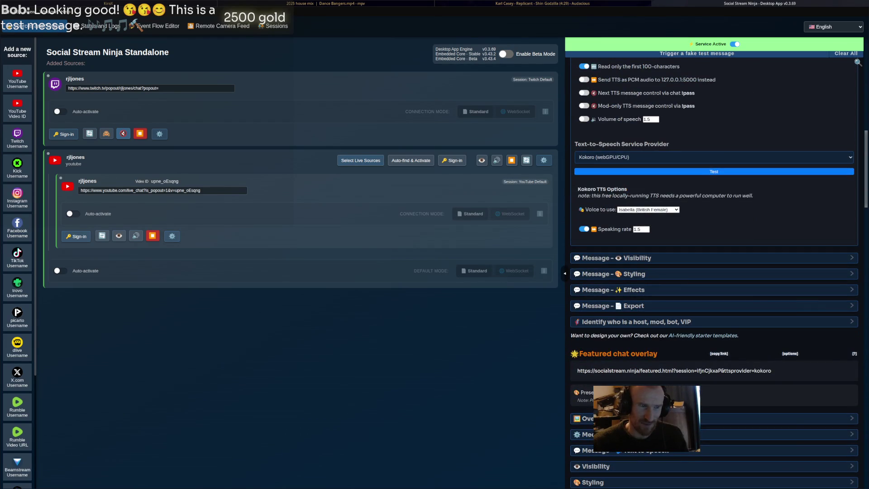
Switch the Kokoro voice to Aoede (American Female) and reselect the dock link
click(648, 209)
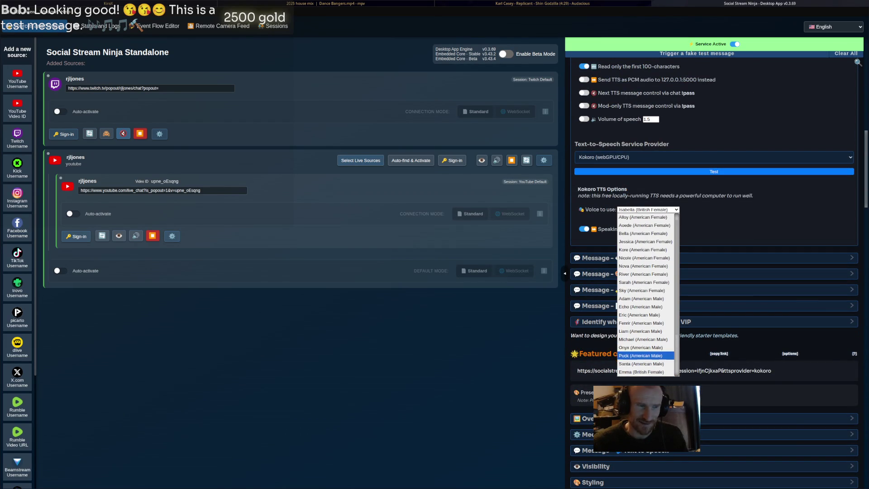
click(643, 233)
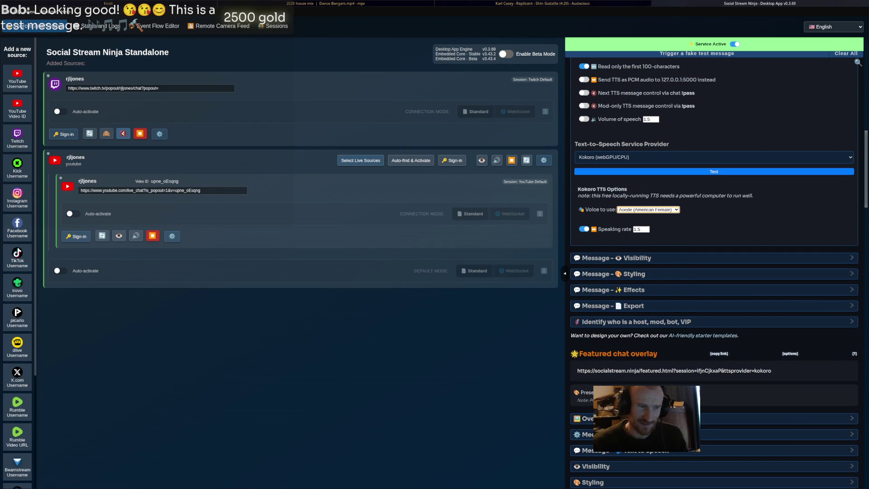
scroll(714, 272, up, 10)
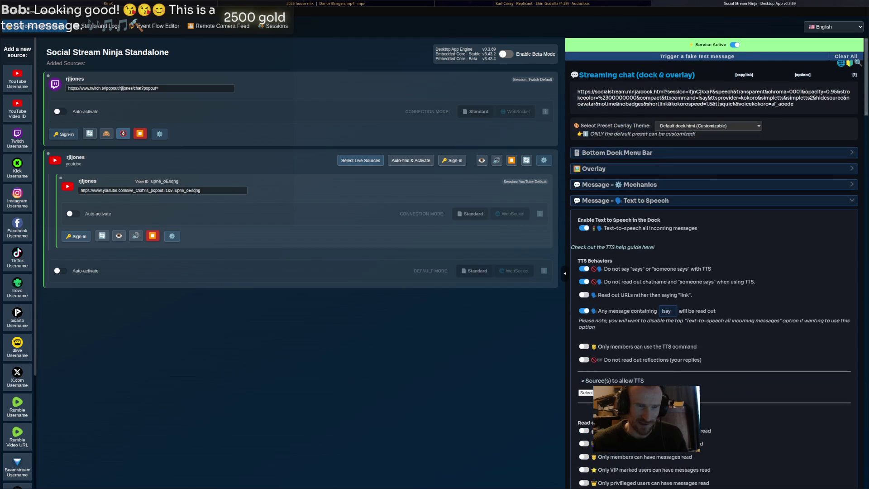
click(713, 97)
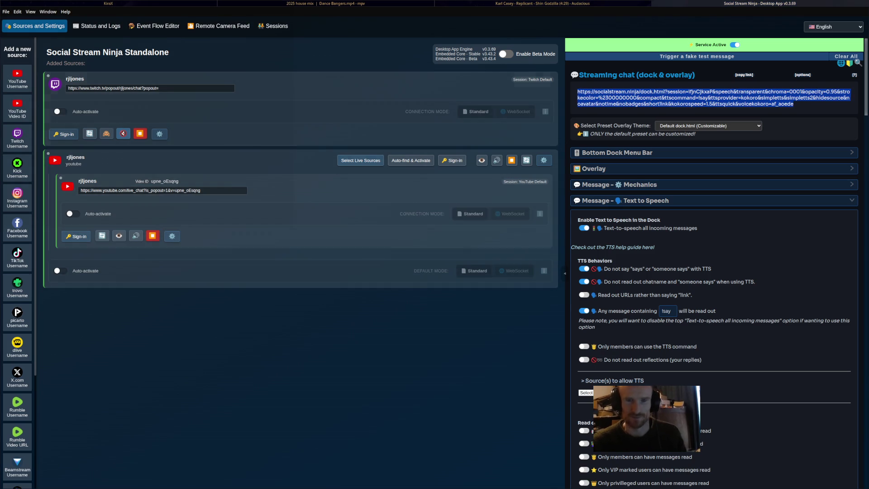
key(alt+Tab)
key(alt+Tab)
key(alt+Tab)
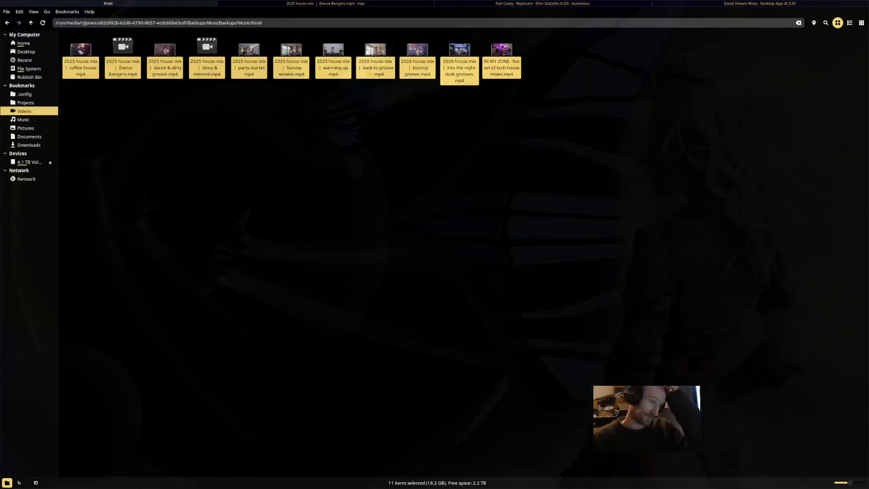
key(alt+Tab)
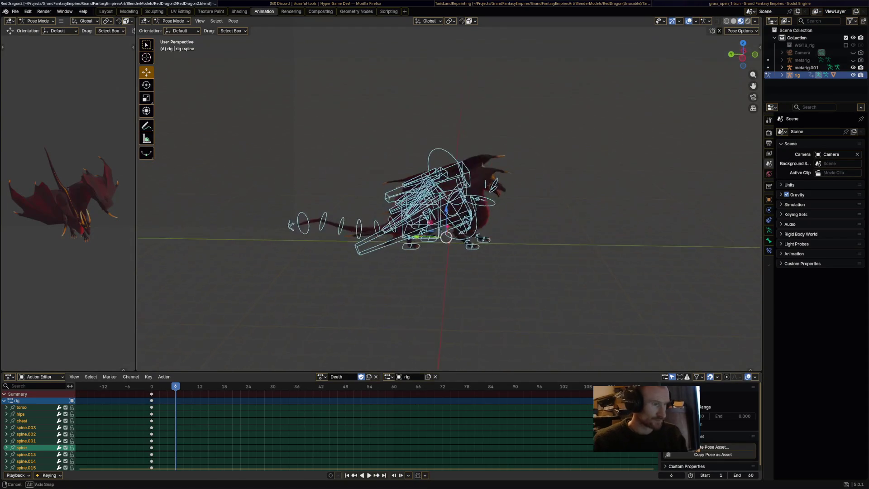
Select every bone of the dragon rig and keyframe its pose at frame 0
middle_drag(288, 186, 317, 190)
scroll(317, 190, down, 5)
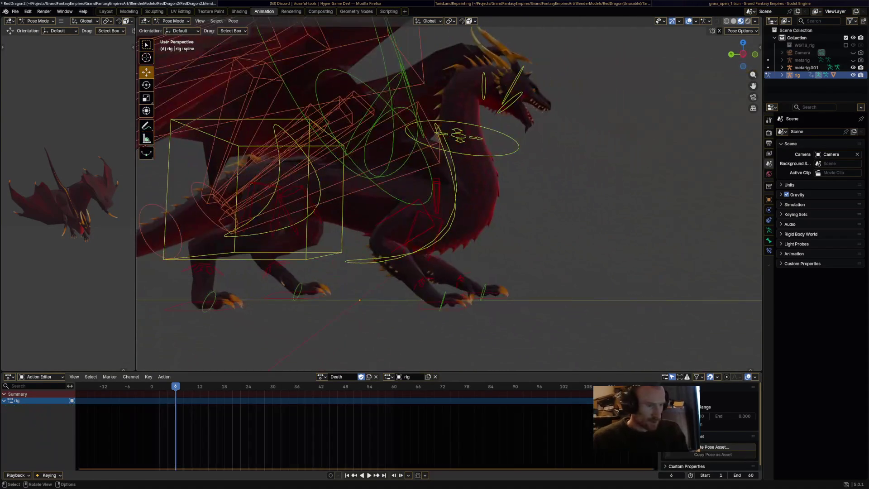
key(alt+a)
key(a)
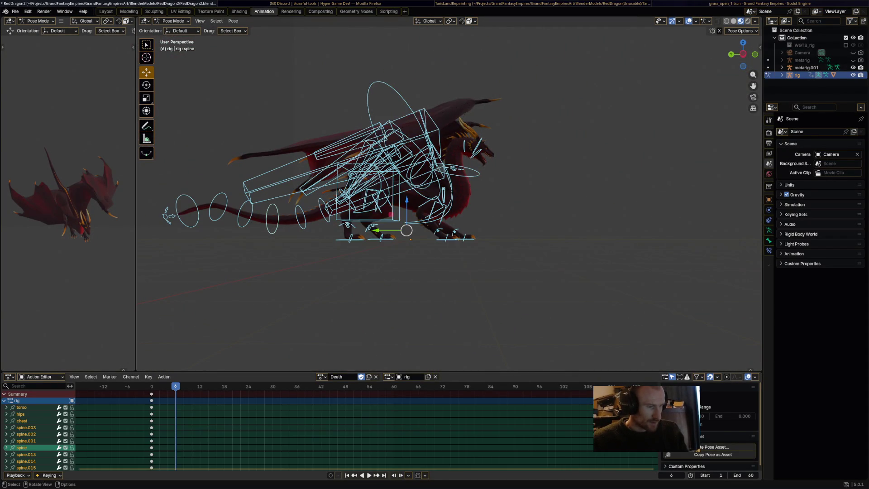
drag(176, 387, 152, 388)
middle_drag(317, 272, 543, 271)
scroll(498, 180, up, 5)
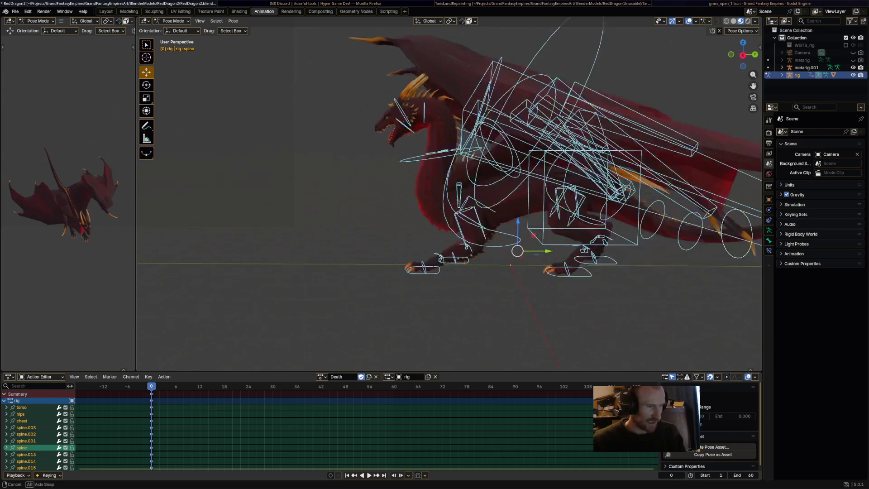
key(i)
At frame 6, rotate and move the torso bone to tilt the dragon's body
drag(152, 387, 176, 387)
shift+middle_drag(539, 213, 494, 203)
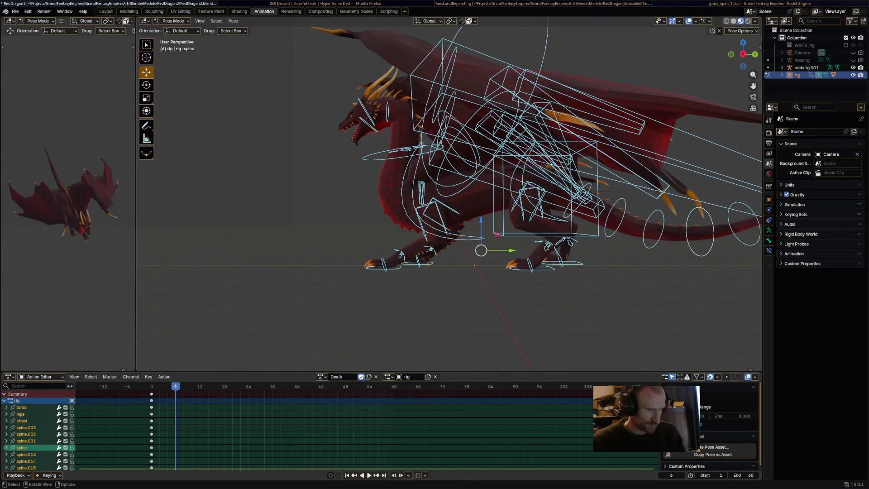
click(494, 204)
key(r)
key(Return)
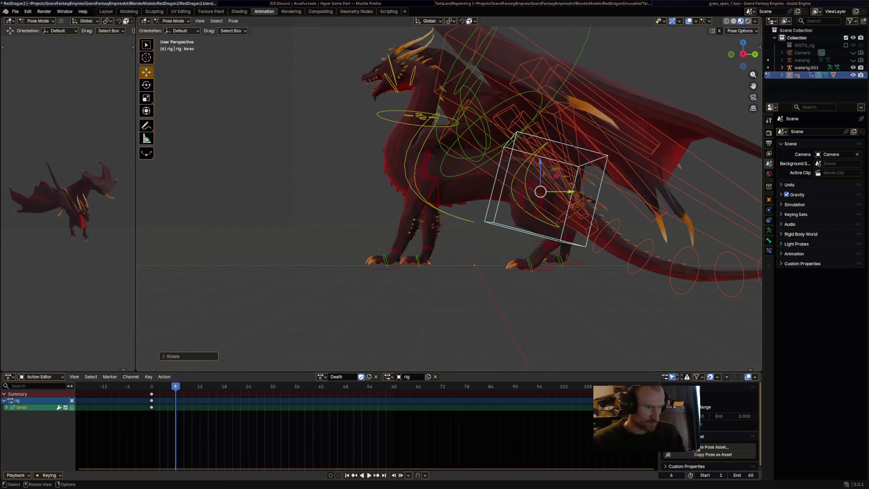
key(g)
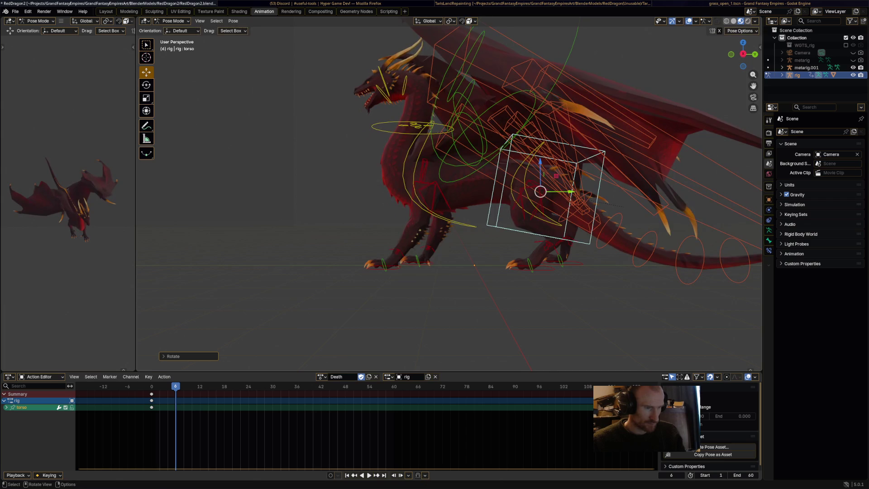
key(Return)
Bend the neck, rotate HeadUpper and tilt the head bone upward
click(457, 138)
key(r)
key(Return)
click(442, 98)
key(r)
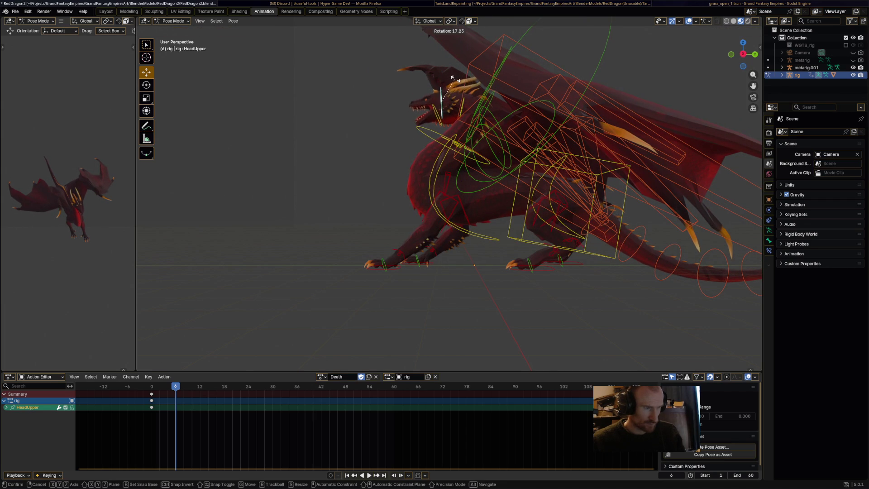
key(Return)
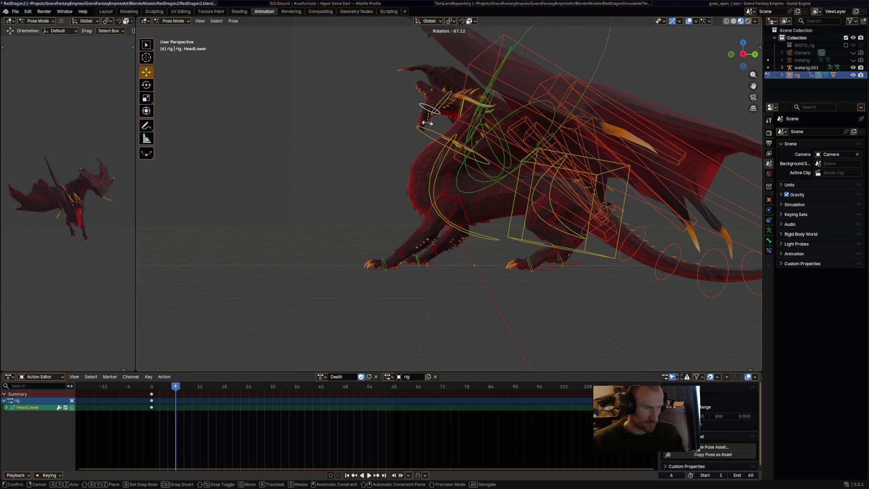
click(429, 112)
click(463, 108)
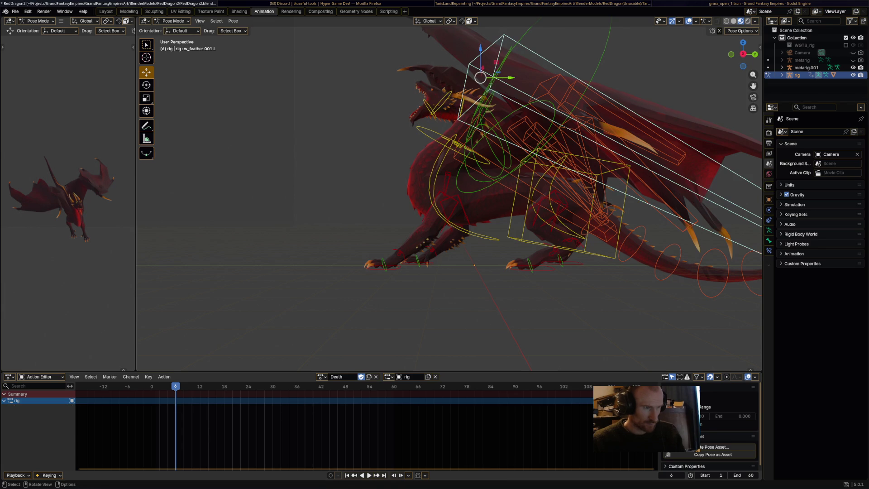
key(r)
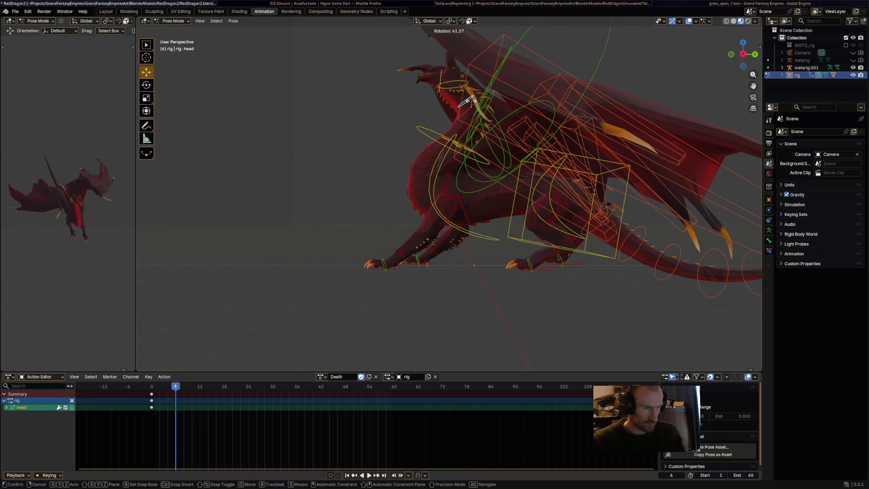
key(Return)
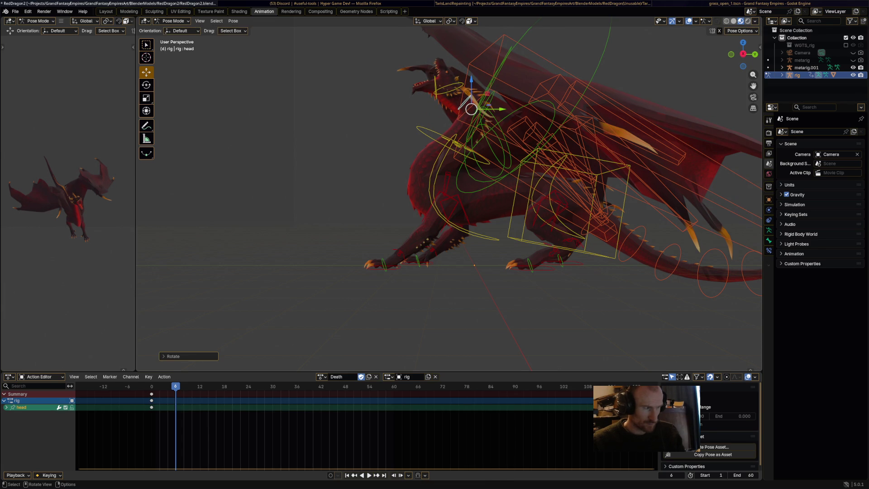
Rotate the left wing bones Wing.L and Wing.001.L
click(557, 104)
middle_drag(556, 105, 448, 122)
click(427, 226)
middle_drag(428, 226, 497, 213)
key(r)
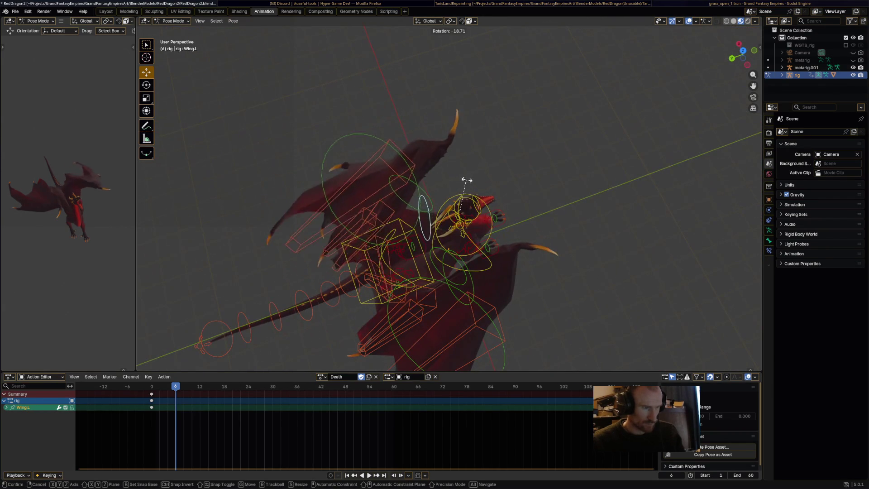
click(472, 179)
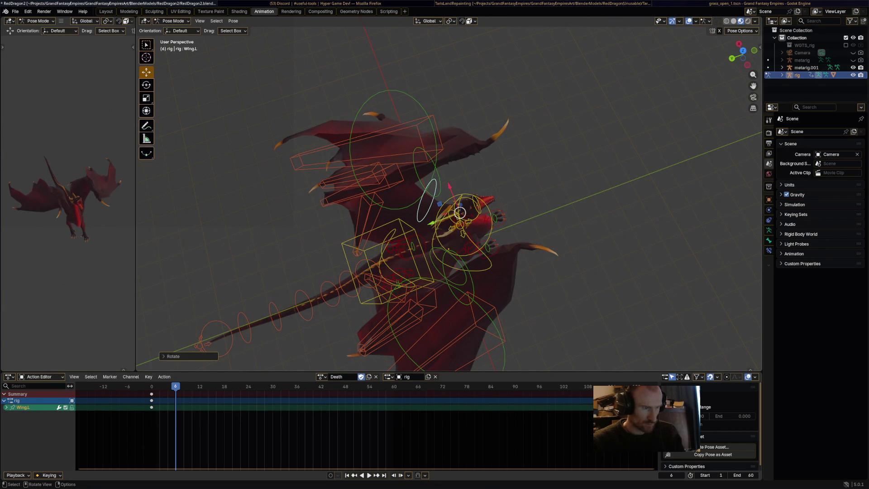
click(475, 145)
key(r)
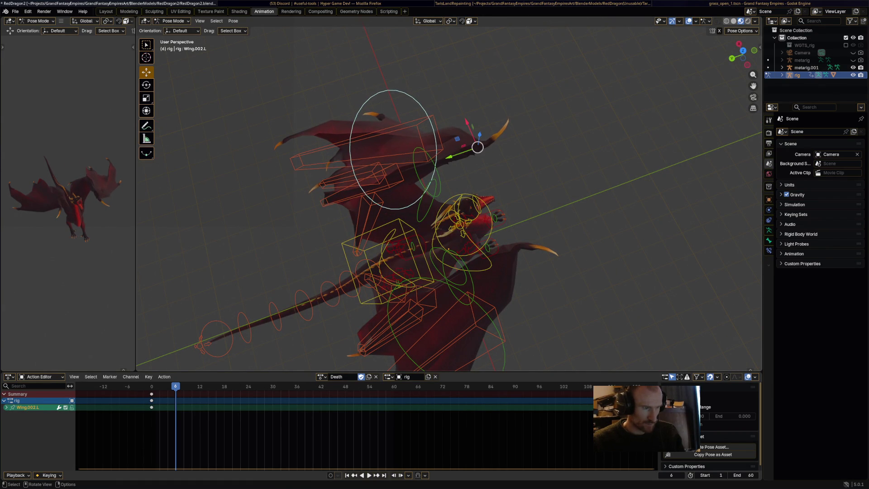
click(430, 156)
middle_drag(430, 156, 507, 167)
Rotate the right wing bones Wing.R and Wing.001.R
click(518, 199)
key(r)
click(552, 205)
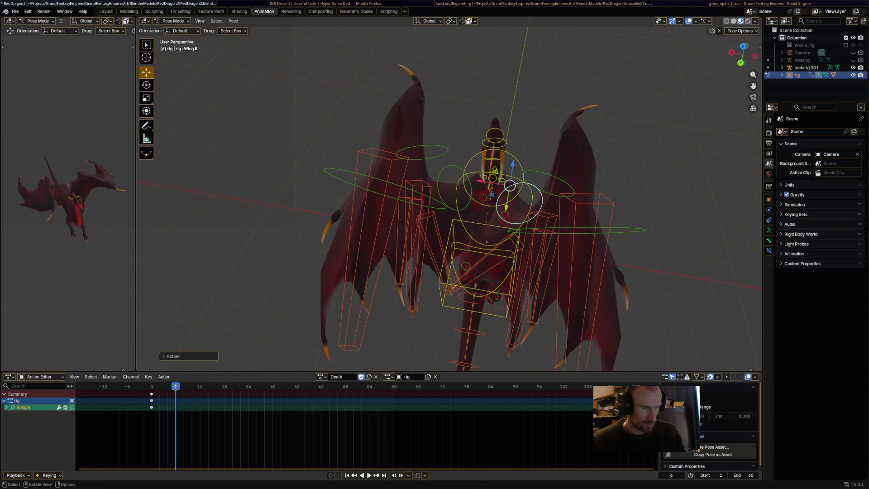
click(561, 181)
key(r)
click(565, 213)
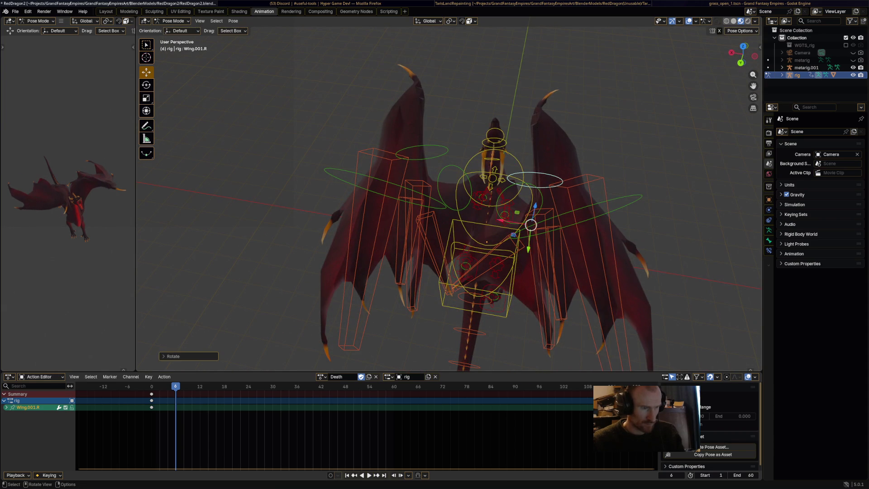
click(520, 195)
key(r)
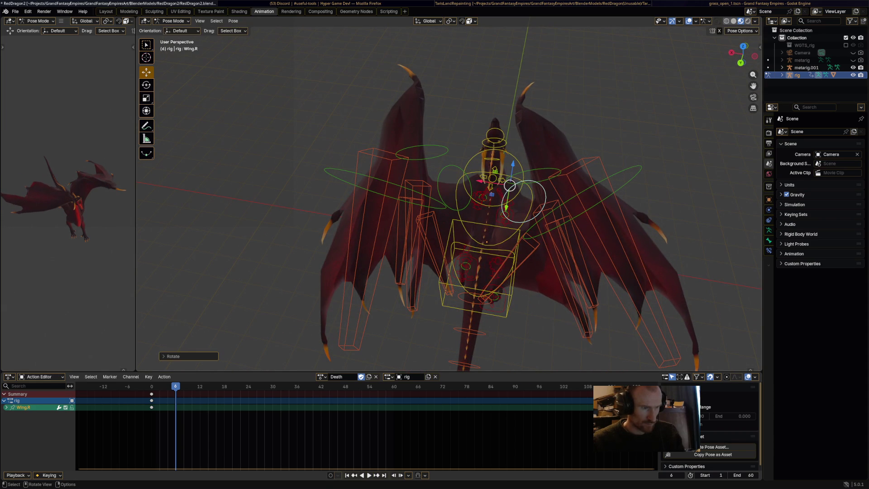
click(549, 169)
click(541, 212)
key(r)
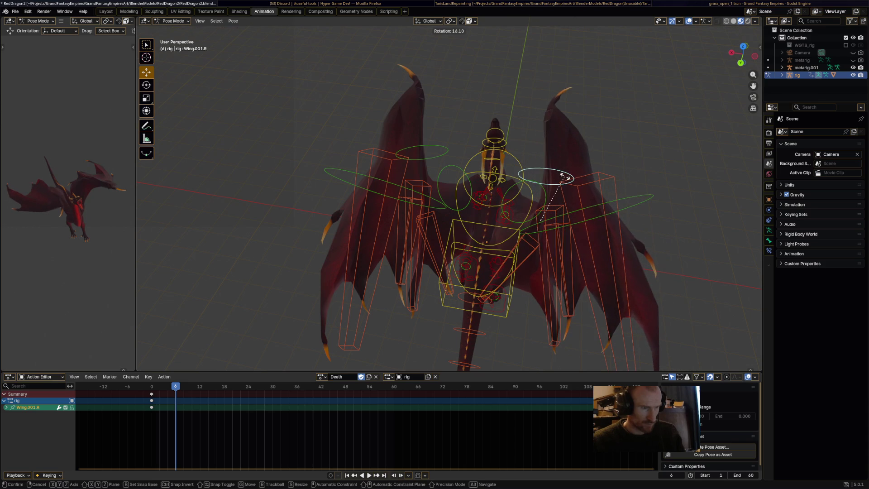
click(565, 177)
mouse_move(565, 178)
middle_down()
mouse_move(525, 158)
mouse_move(516, 208)
mouse_move(511, 188)
middle_up()
Rotate spine.002 and swing the spine.013 tail bone upward
click(514, 209)
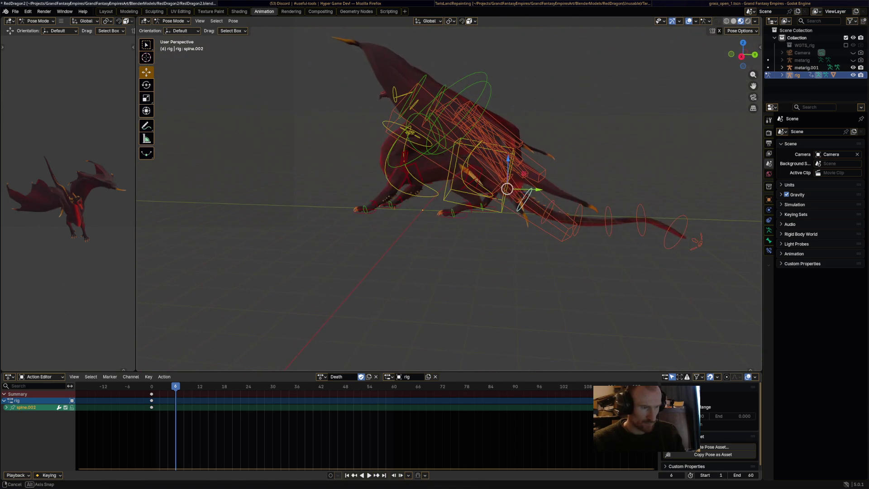
key(r)
click(602, 179)
click(590, 174)
key(r)
click(601, 157)
mouse_move(588, 180)
middle_down()
mouse_move(574, 171)
mouse_move(520, 189)
mouse_move(500, 185)
middle_up()
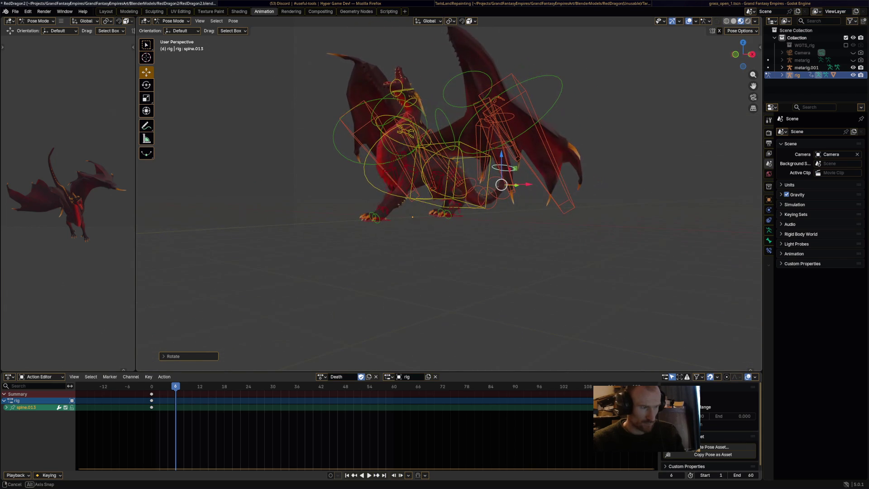
Keyframe all bones at frame 6 and play the action from the start to preview it
key(a)
key(i)
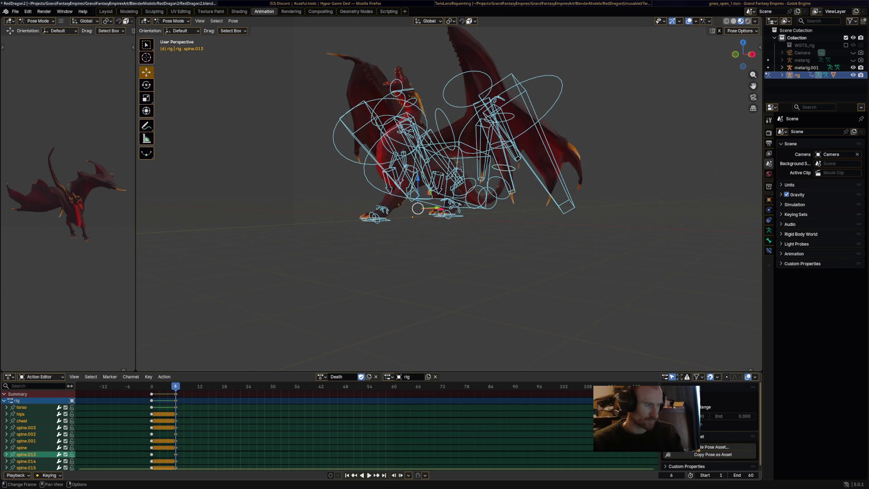
key(shift+Left)
key(space)
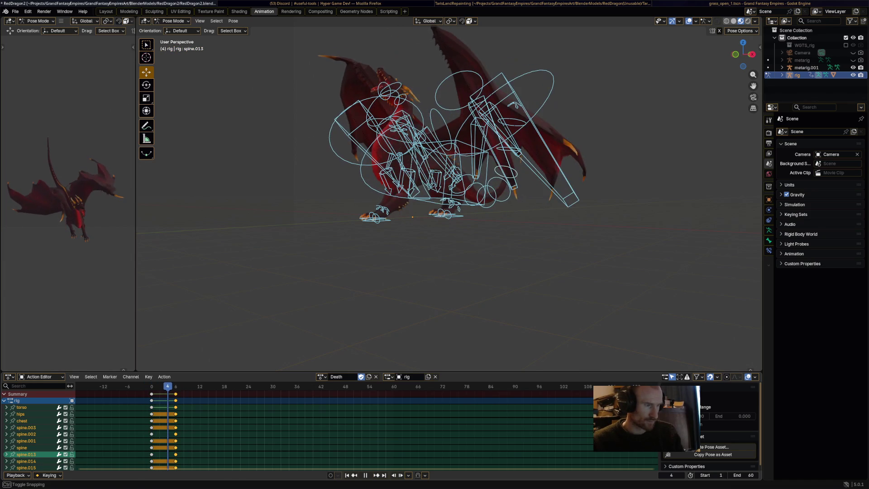
key(space)
Rotate the HeadUpper and neck bones to tip the head downward
mouse_move(448, 135)
middle_down()
mouse_move(448, 217)
mouse_move(421, 261)
middle_up()
click(425, 216)
key(r)
click(428, 273)
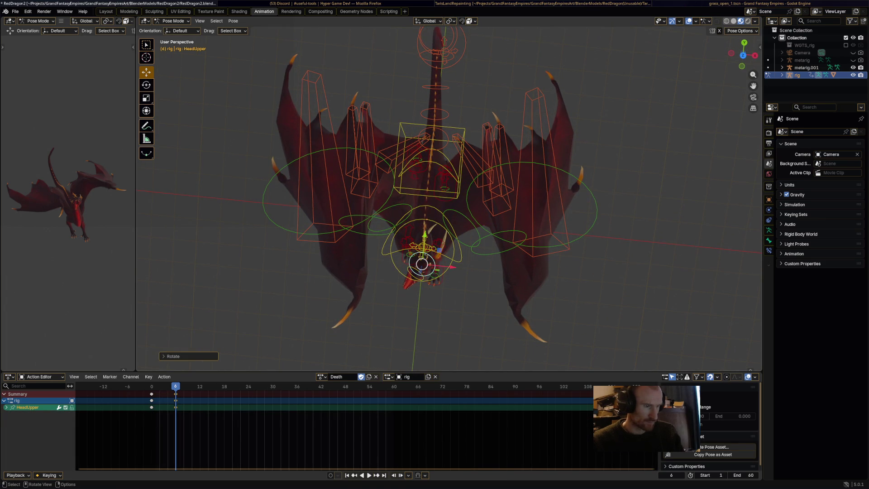
click(421, 260)
key(r)
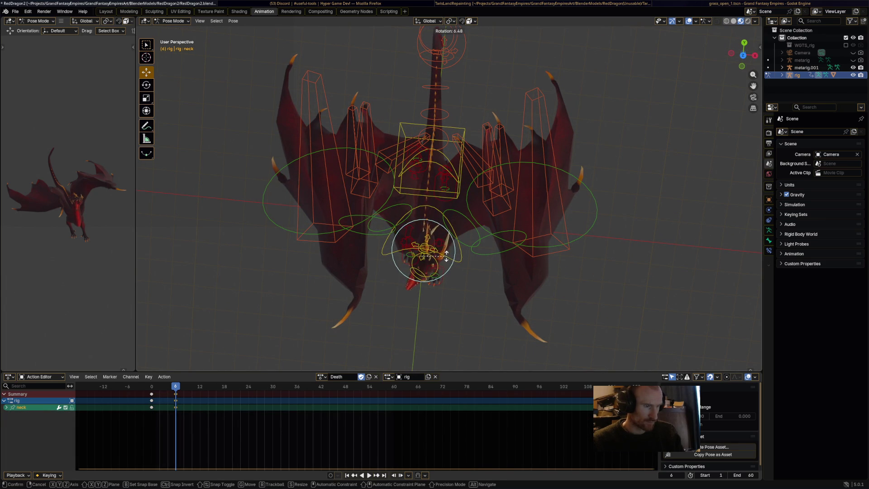
click(425, 246)
Rotate the chest bone downward, select all bones and play to frame 12
mouse_move(417, 246)
middle_down()
mouse_move(414, 177)
mouse_move(439, 151)
mouse_move(504, 158)
middle_up()
click(510, 165)
key(r)
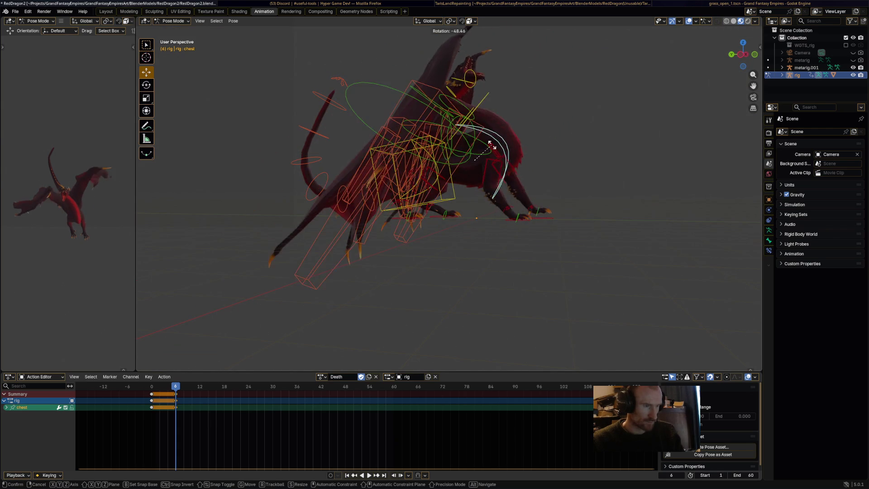
click(491, 150)
key(a)
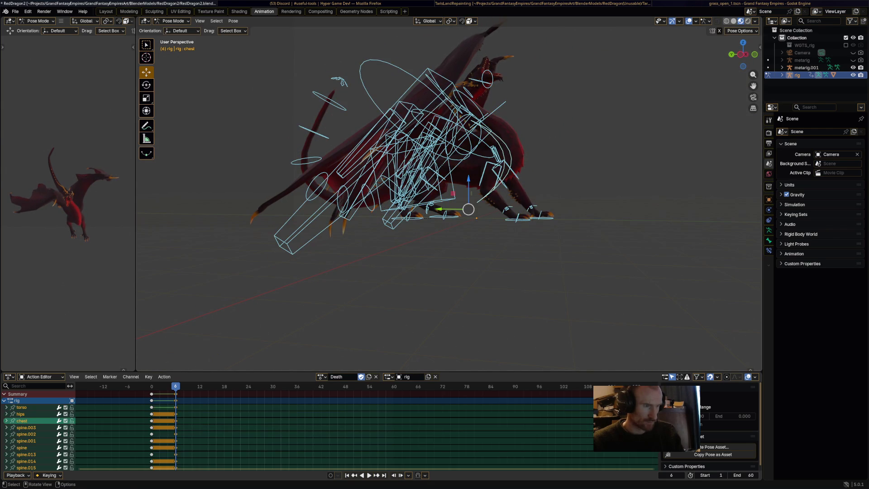
key(space)
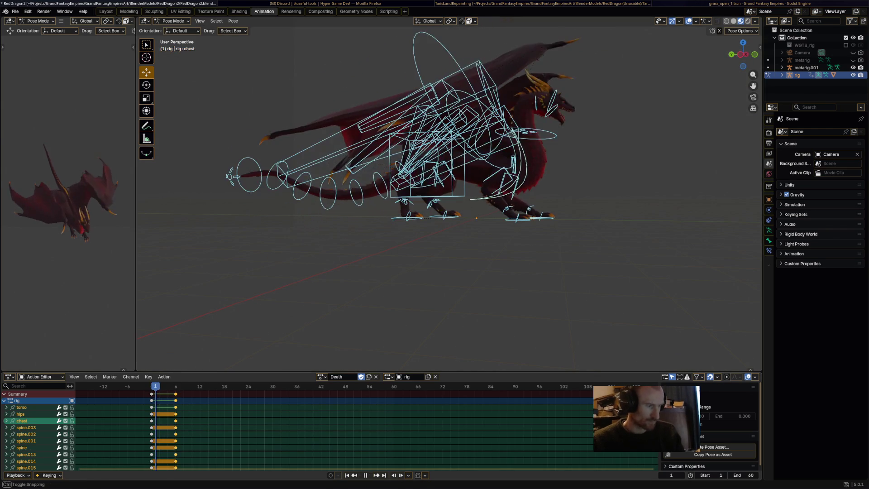
key(space)
middle_drag(448, 204, 656, 204)
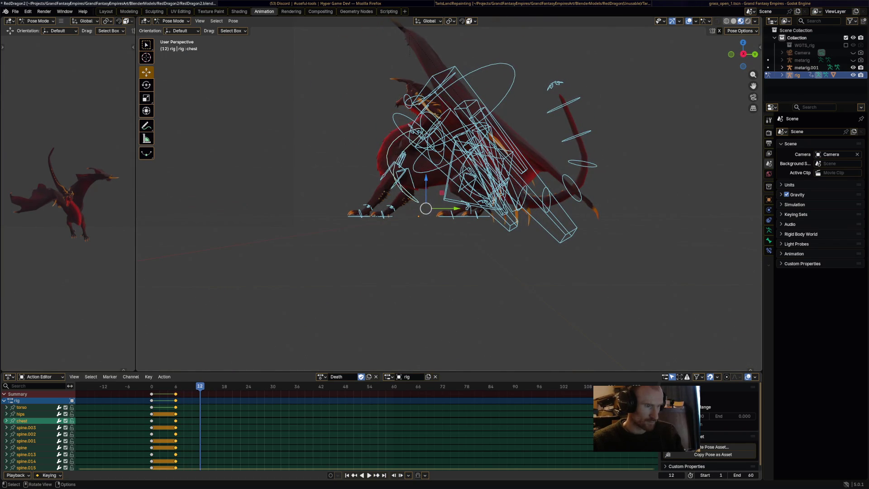
Rotate the hips and chest bones for the frame-12 collapse
click(473, 204)
key(r)
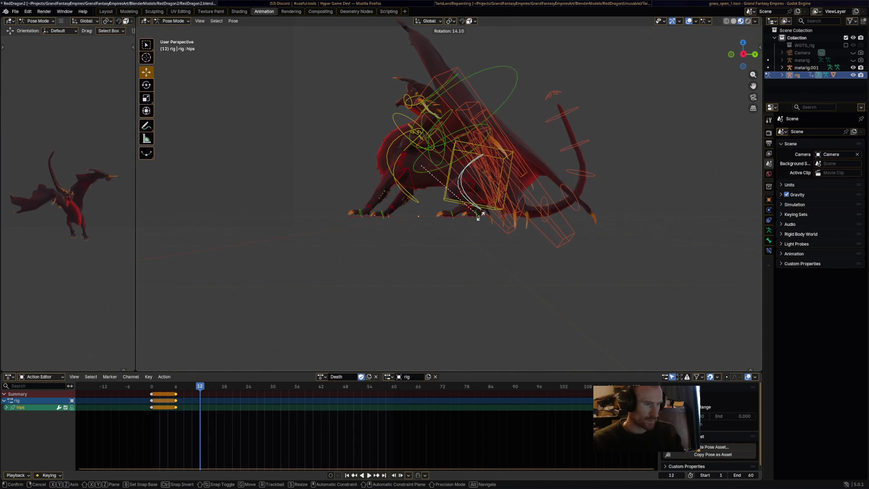
click(479, 217)
click(396, 176)
middle_drag(396, 177, 368, 181)
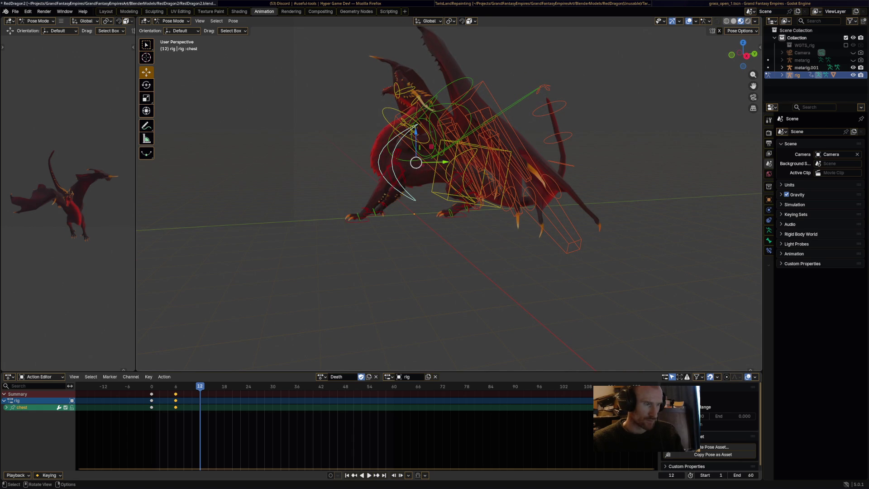
key(r)
key(Return)
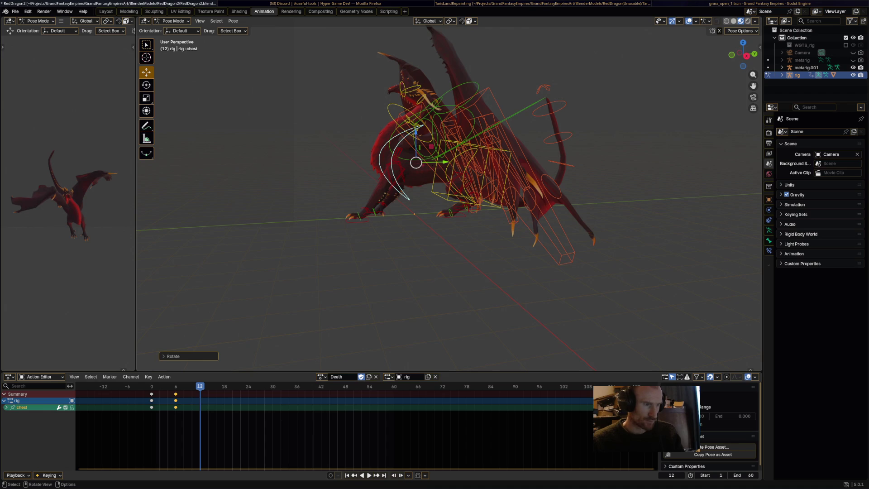
Rotate the torso bone further, after abandoning a wing-feather rotation
click(503, 151)
key(r)
key(Escape)
click(503, 152)
click(459, 181)
key(r)
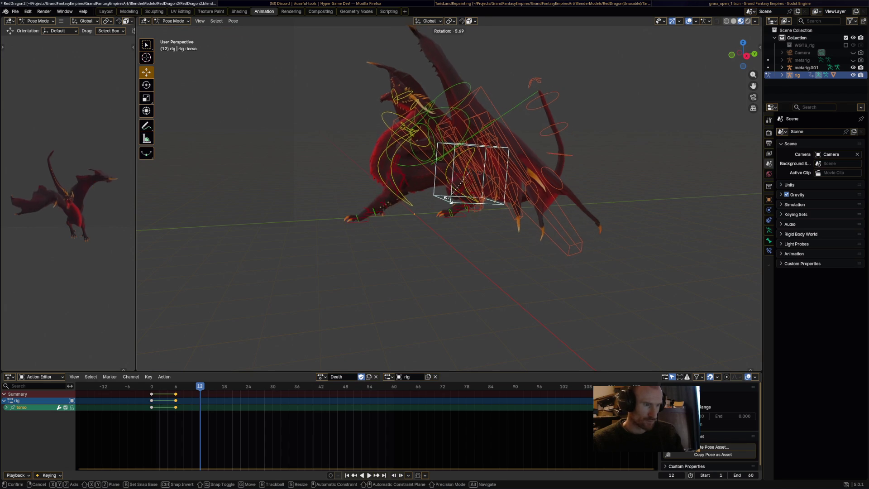
click(461, 180)
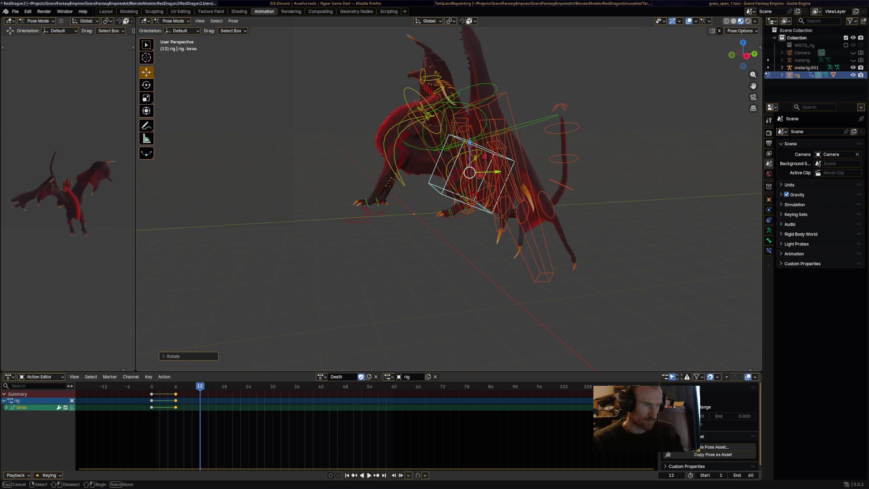
Move and rotate the front_foot_ik.R control up and outward
click(352, 220)
drag(352, 220, 386, 196)
key(r)
click(385, 170)
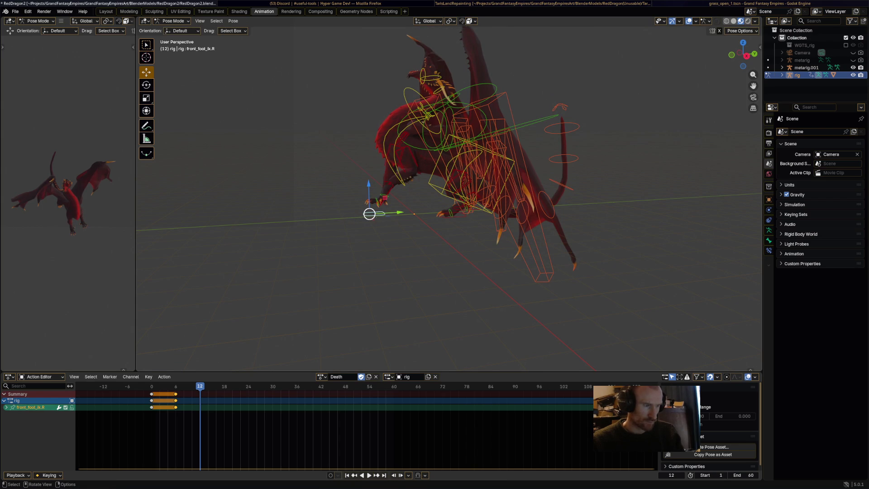
key(r)
click(372, 203)
key(g)
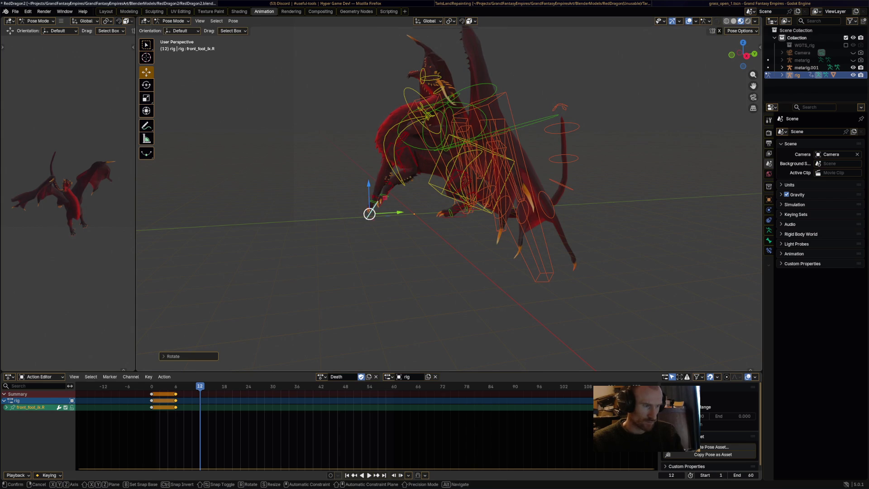
click(371, 201)
Rotate the HeadUpper bone to reposition the head
middle_drag(371, 201, 462, 195)
mouse_move(426, 172)
middle_down()
mouse_move(452, 176)
mouse_move(460, 149)
middle_up()
click(428, 124)
mouse_move(428, 125)
middle_down()
mouse_move(495, 159)
mouse_move(479, 146)
middle_up()
key(r)
click(483, 155)
Raise the left wing Wing.L and rotate the outer right wing and Wing.002.R
click(493, 167)
key(r)
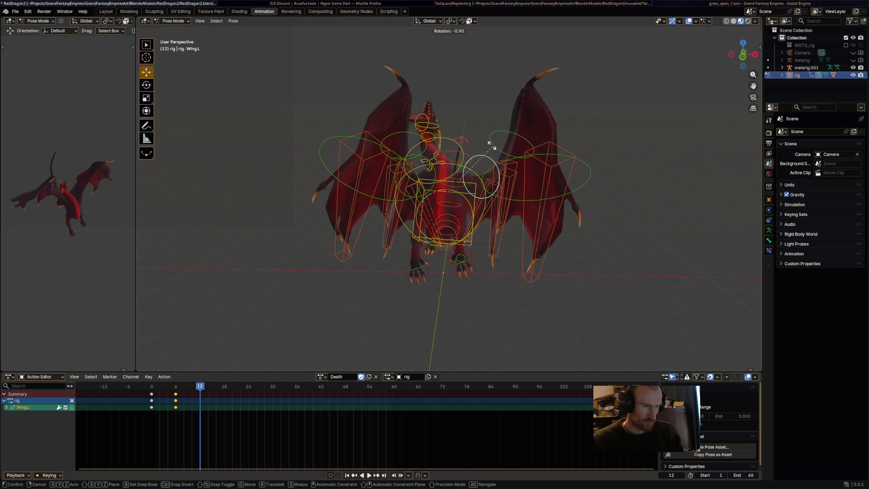
click(470, 136)
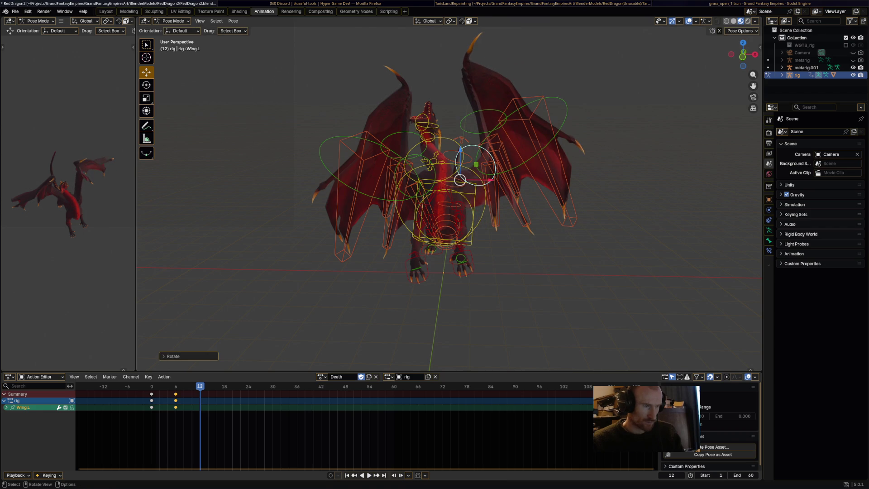
click(406, 146)
key(r)
click(398, 150)
mouse_move(398, 149)
middle_down()
mouse_move(412, 177)
mouse_move(398, 163)
middle_up()
click(394, 162)
key(r)
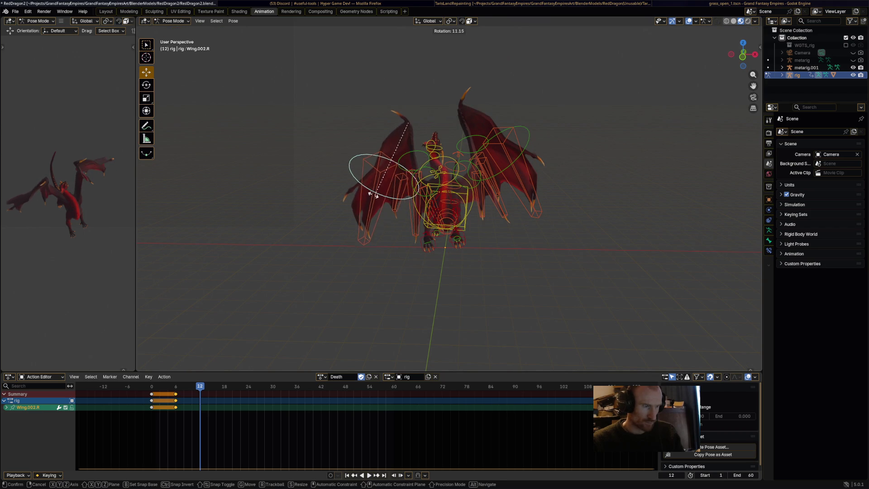
click(389, 172)
mouse_move(389, 172)
middle_down()
mouse_move(407, 190)
mouse_move(461, 163)
middle_up()
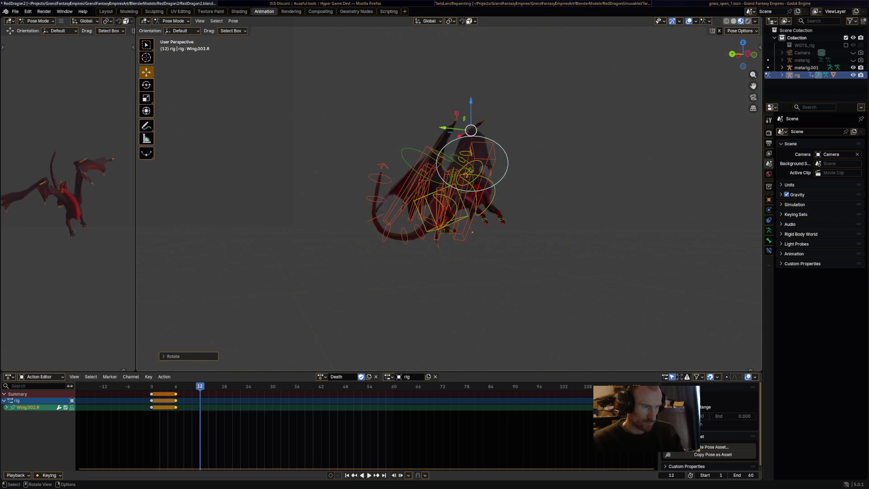
Rotate a tail bone and the spine.003 bone
click(382, 201)
key(r)
click(384, 199)
middle_drag(384, 199, 418, 190)
click(423, 215)
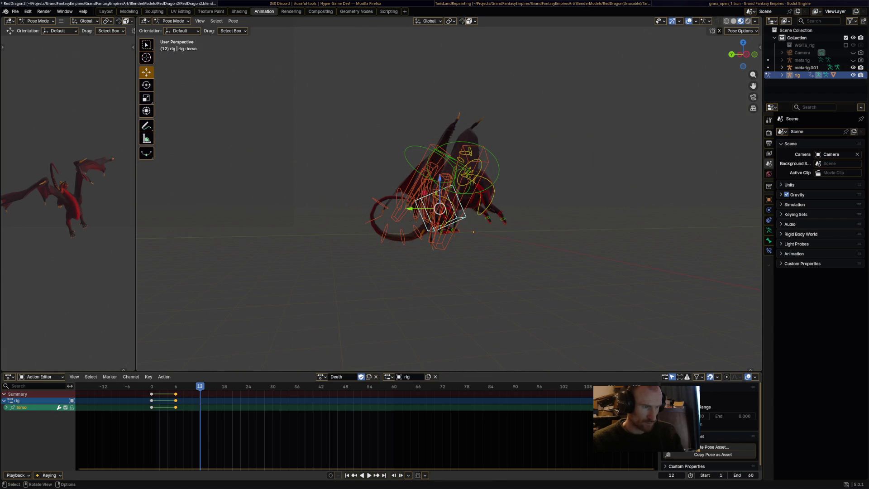
key(r)
click(425, 221)
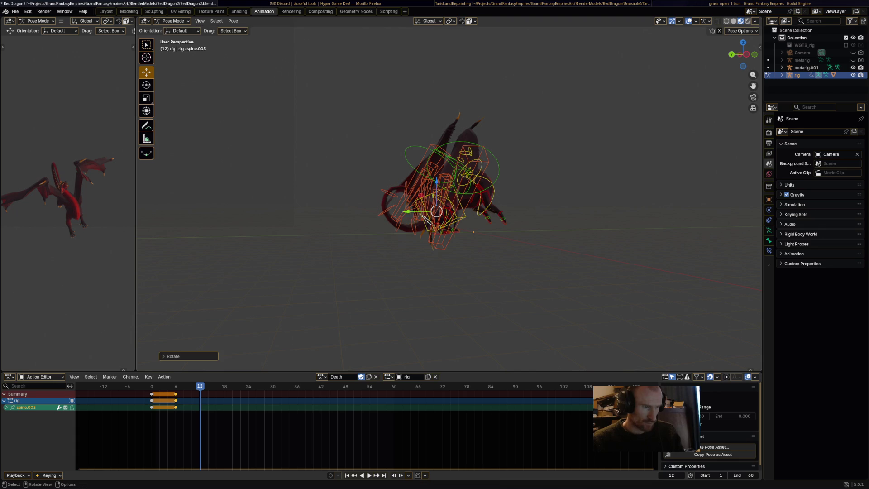
key(r)
key(Escape)
click(424, 199)
Curl the tail by rotating spine.015, spine.014 and spine.013
click(428, 197)
key(r)
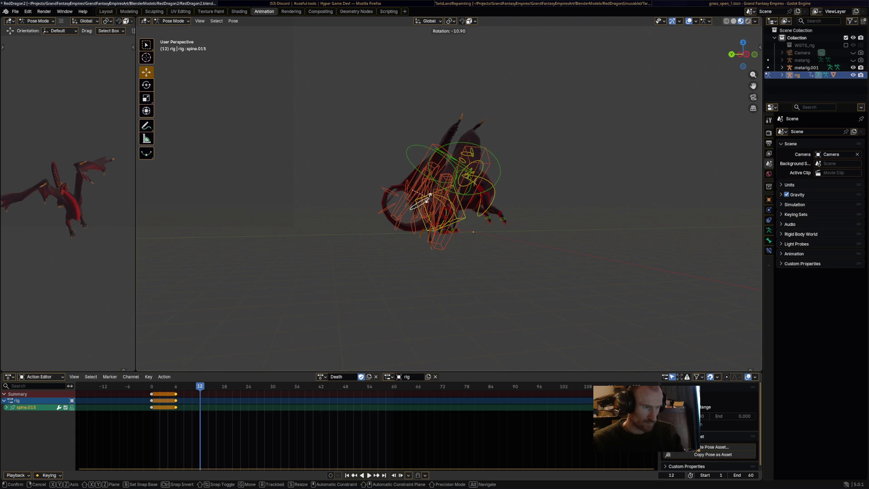
click(429, 186)
click(409, 186)
key(r)
click(404, 175)
click(390, 188)
key(r)
click(384, 204)
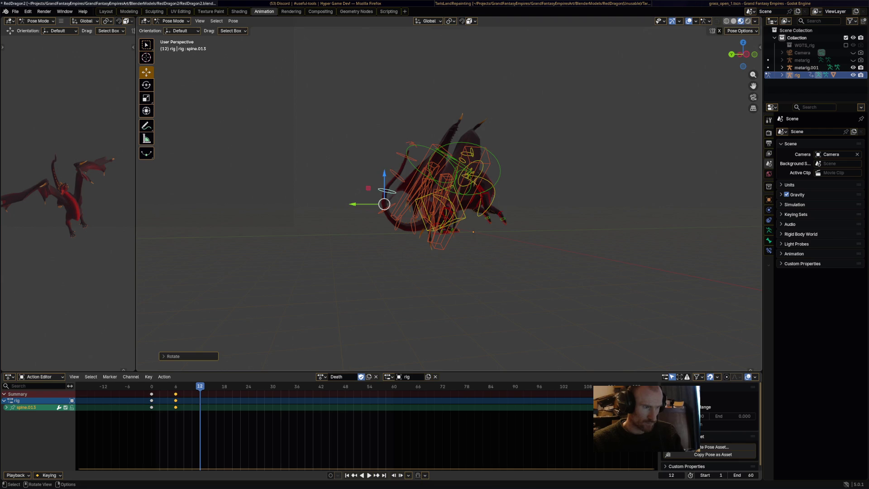
middle_drag(384, 205, 407, 204)
Keyframe every bone at frame 12 and scrub back to the start
key(a)
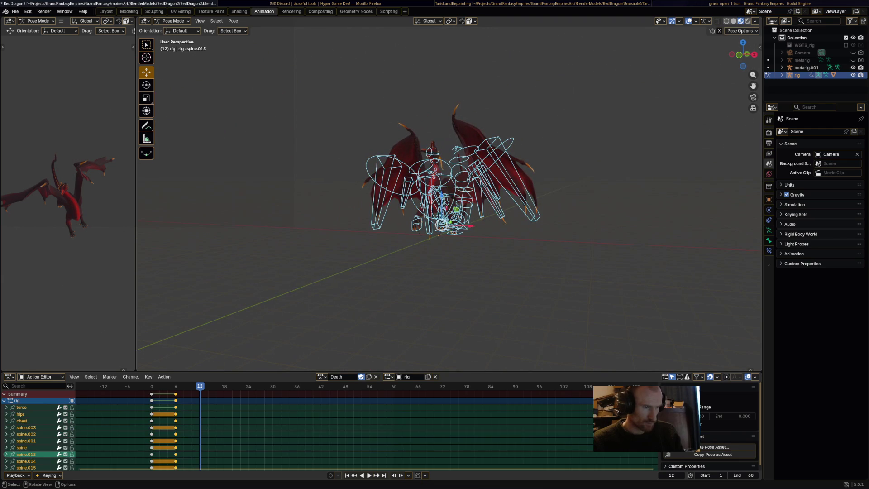
key(i)
mouse_move(200, 386)
mouse_down()
mouse_move(143, 386)
mouse_move(151, 386)
mouse_up()
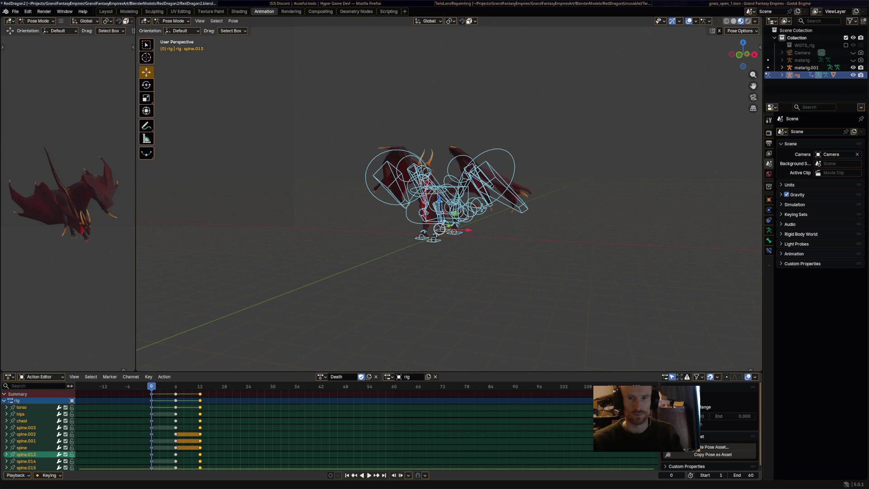
Check the YouTube Studio live analytics and Twitch stream dashboard, then return to the dragon in Blender
key(alt+Tab)
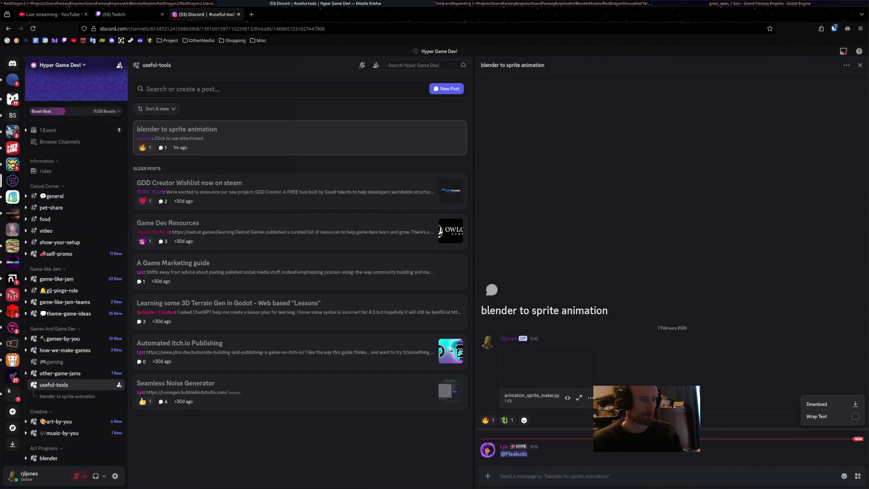
click(122, 14)
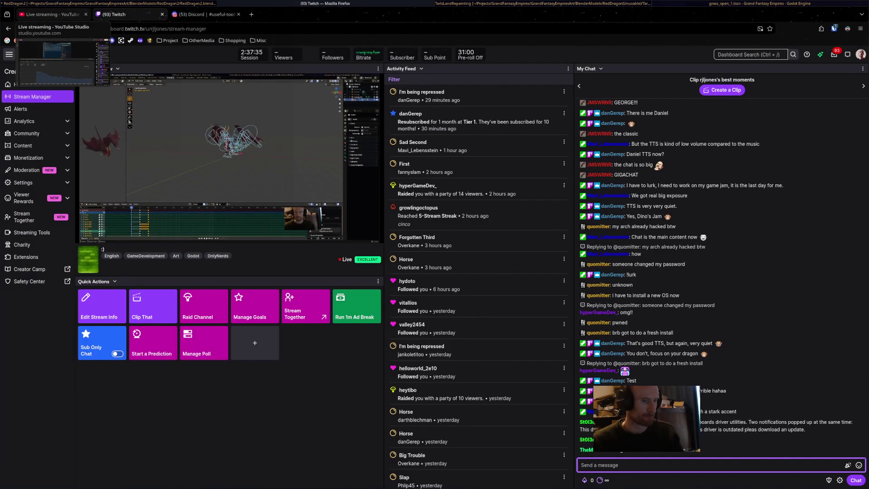
click(49, 14)
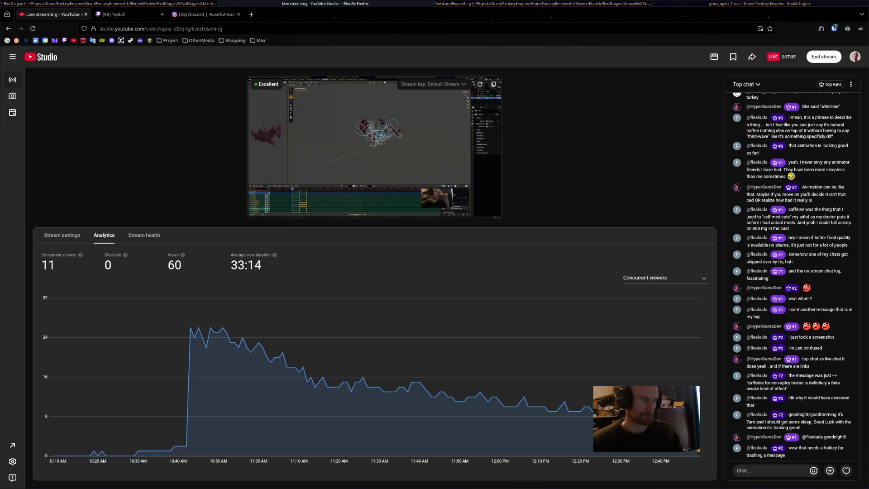
click(118, 14)
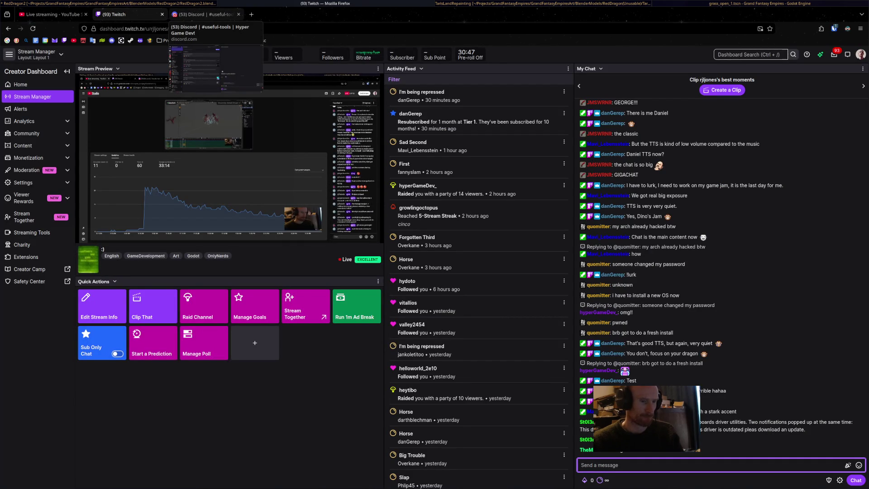
key(alt+Tab)
middle_drag(448, 194, 525, 195)
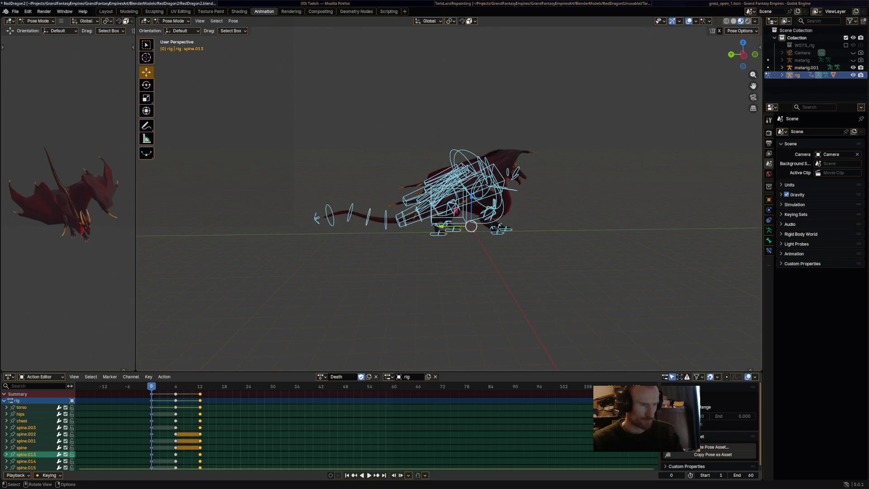
Play the Death action, then rotate the torso bone for the frame-18 pose
key(space)
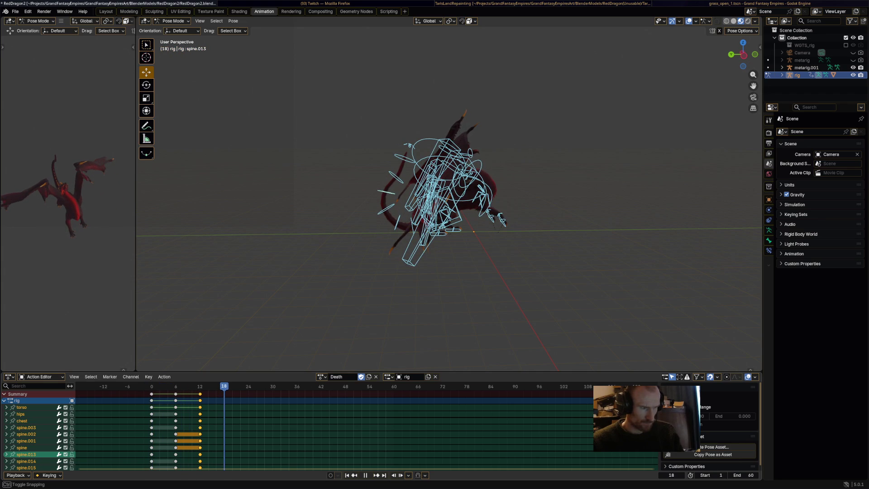
middle_drag(448, 200, 570, 199)
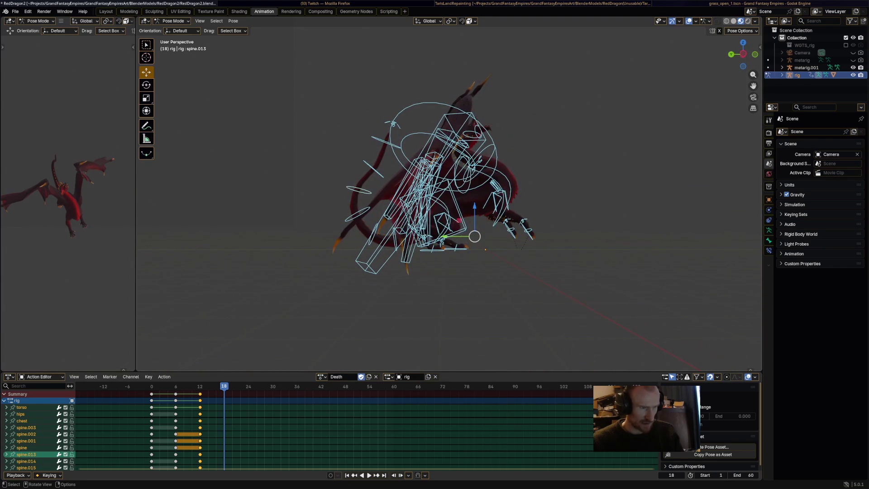
click(457, 226)
key(r)
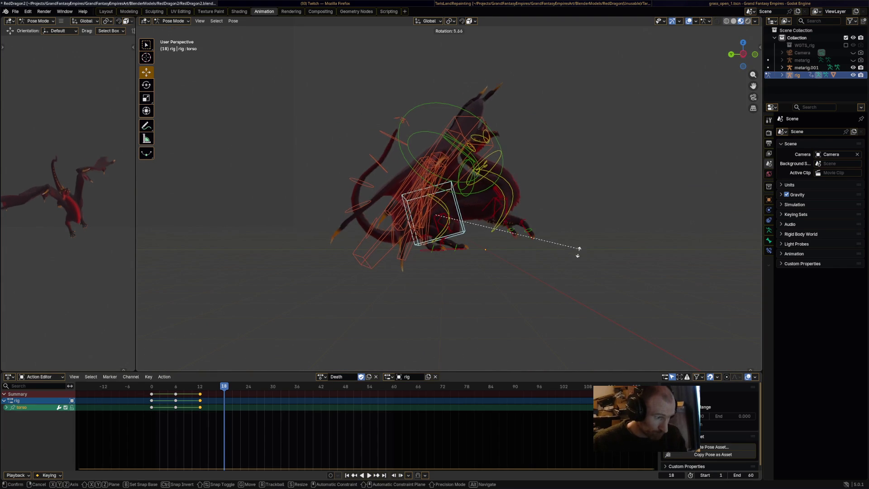
click(577, 272)
mouse_move(578, 271)
middle_down()
mouse_move(461, 271)
mouse_move(495, 248)
mouse_move(416, 251)
middle_up()
Rotate the chest bone in several passes to bend it down
click(494, 248)
key(r)
click(495, 248)
key(r)
click(538, 281)
middle_drag(538, 281, 565, 220)
key(r)
click(568, 215)
Slide the left front foot along the ground and rotate it into place
click(497, 206)
drag(514, 235, 529, 257)
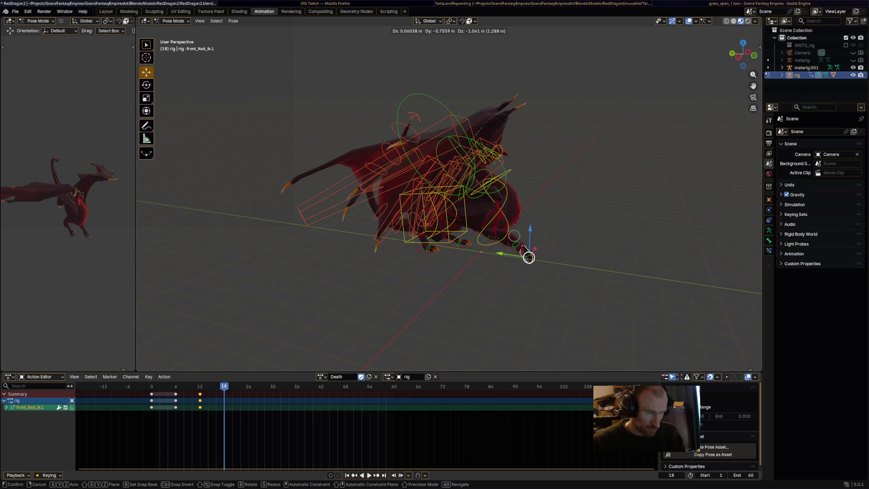
click(519, 262)
middle_drag(517, 258, 571, 233)
key(r)
click(550, 199)
drag(525, 256, 526, 250)
middle_drag(526, 250, 526, 250)
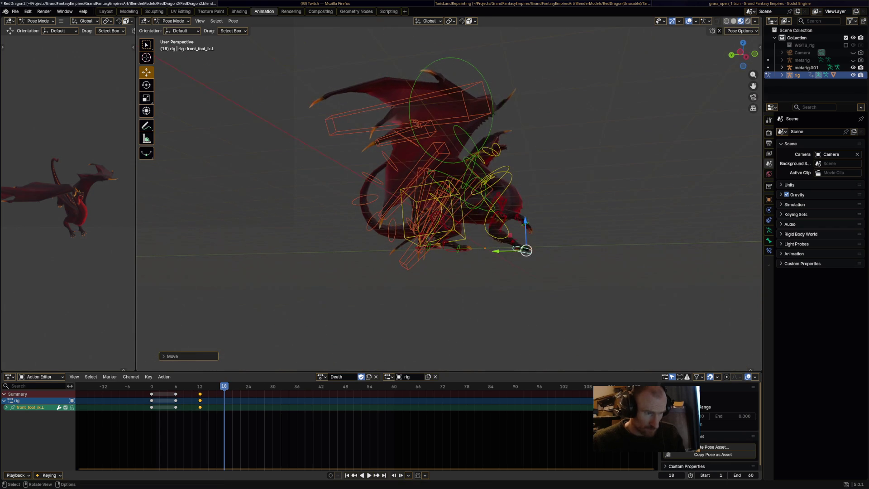
Move and rotate the right front foot
drag(526, 228, 522, 232)
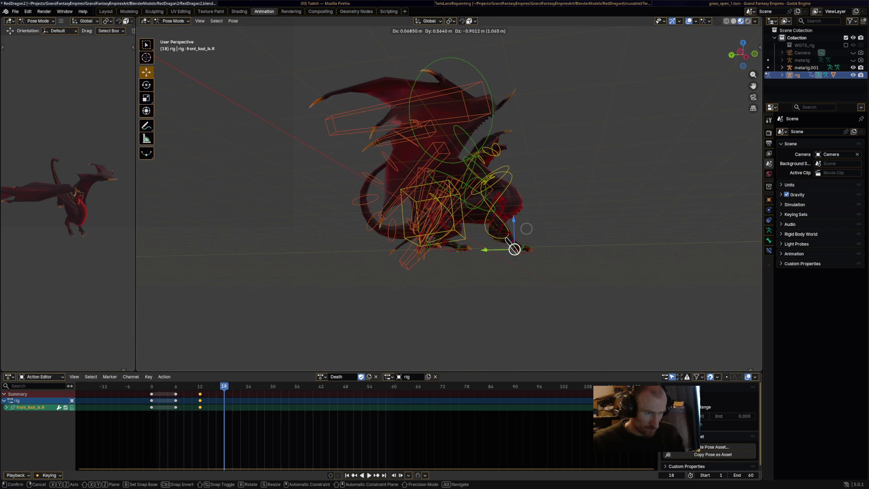
click(526, 228)
key(r)
click(503, 248)
middle_drag(516, 247, 423, 269)
Rotate the HeadUpper and HeadLower bones to droop the head
click(456, 194)
drag(452, 154, 473, 155)
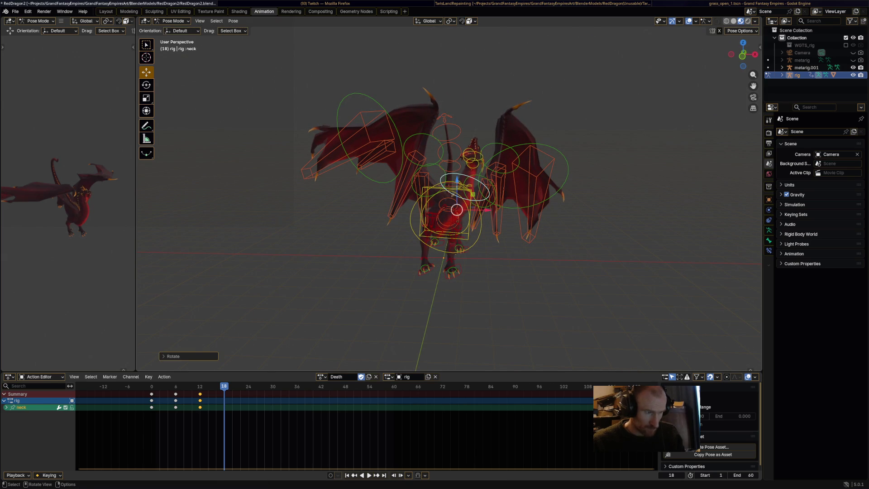
mouse_move(472, 155)
middle_down()
mouse_move(474, 216)
mouse_move(495, 170)
middle_up()
key(r)
click(473, 204)
click(494, 170)
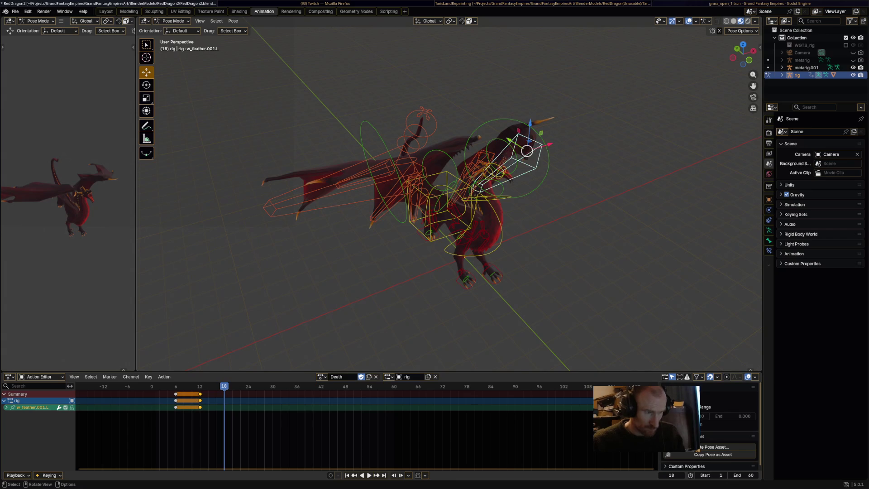
key(r)
click(510, 111)
mouse_move(510, 111)
middle_down()
mouse_move(473, 128)
mouse_move(459, 236)
mouse_move(467, 149)
mouse_move(480, 147)
middle_up()
key(r)
click(458, 252)
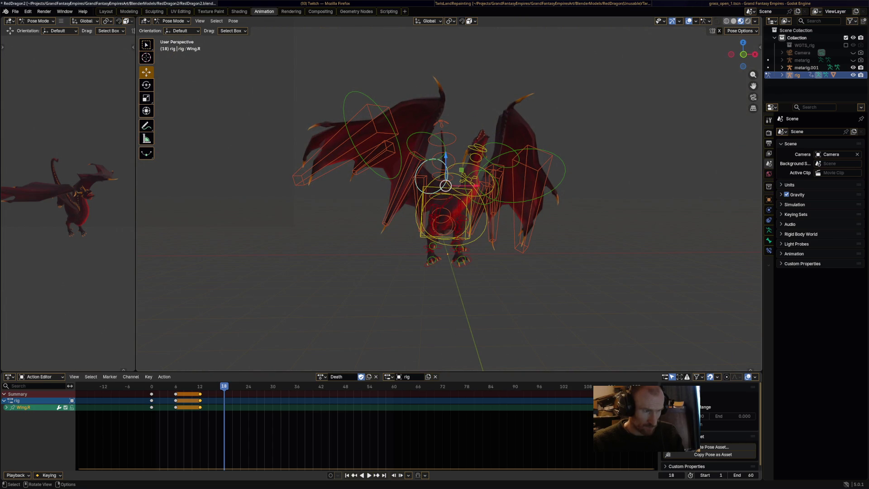
Rotate Wing.R and swing the tail up, then keyframe all bones at frame 18
key(r)
key(Return)
mouse_move(480, 148)
middle_down()
mouse_move(497, 190)
mouse_move(471, 199)
middle_up()
click(372, 226)
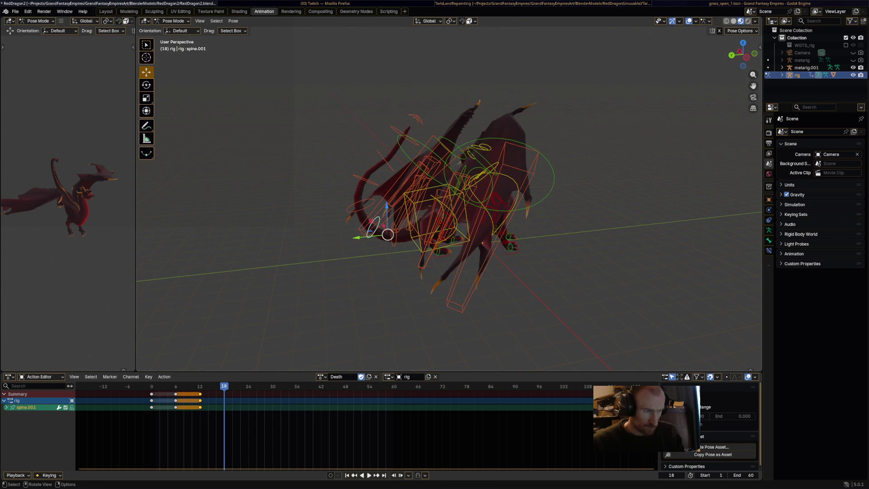
key(r)
key(Return)
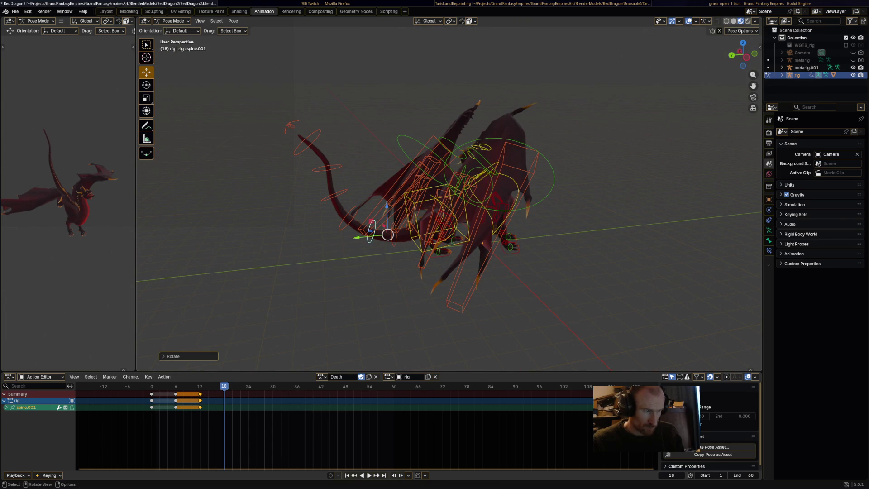
key(a)
key(i)
Rotate the hips bone
mouse_move(452, 204)
middle_down()
mouse_move(489, 204)
mouse_move(491, 238)
mouse_move(491, 213)
middle_up()
click(446, 224)
key(r)
click(452, 217)
Rotate the Wing.002.L and Wing.002.R bones upward
mouse_move(452, 204)
middle_down()
mouse_move(464, 226)
mouse_move(479, 213)
middle_up()
click(509, 198)
key(r)
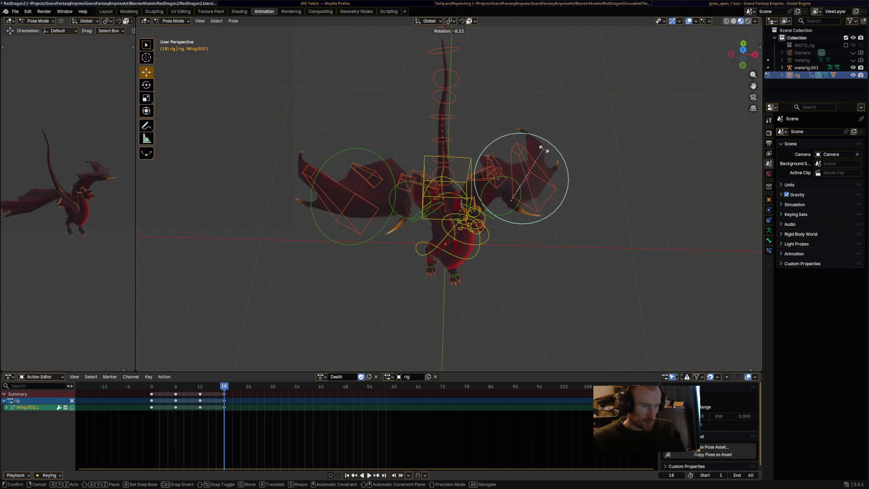
click(545, 151)
click(387, 155)
key(r)
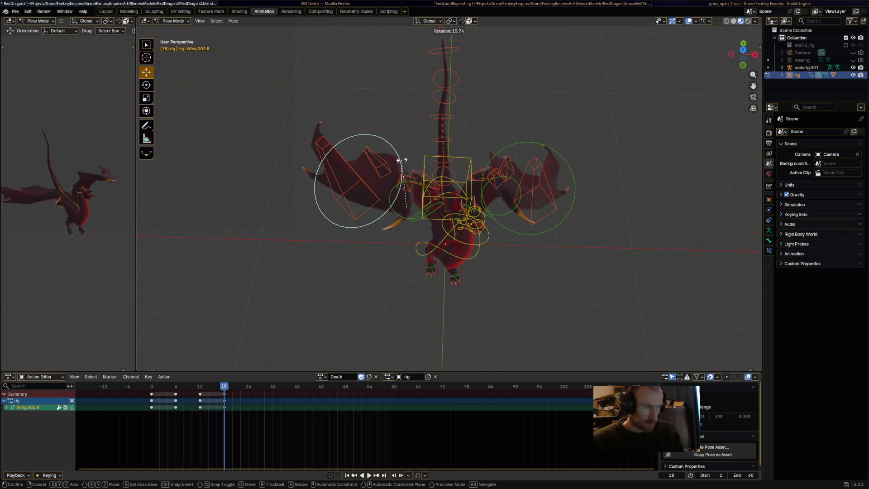
click(399, 160)
Select all bones and replay the Death action from the start to review it
key(a)
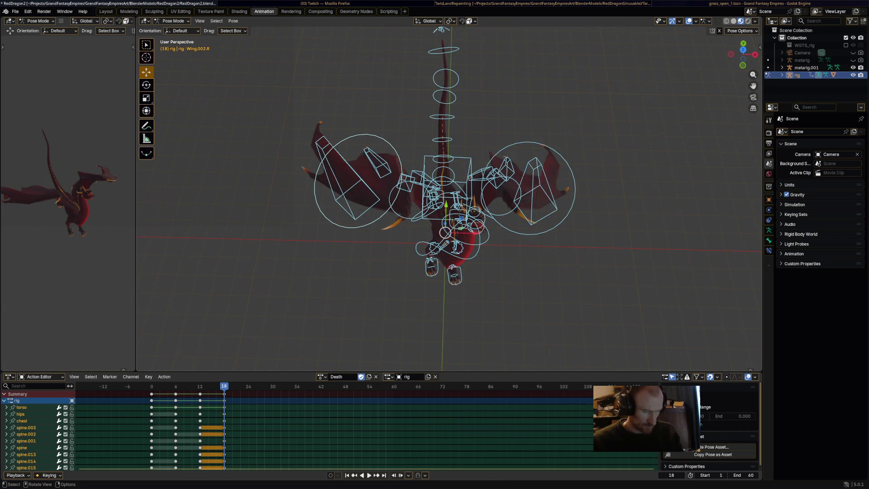
key(space)
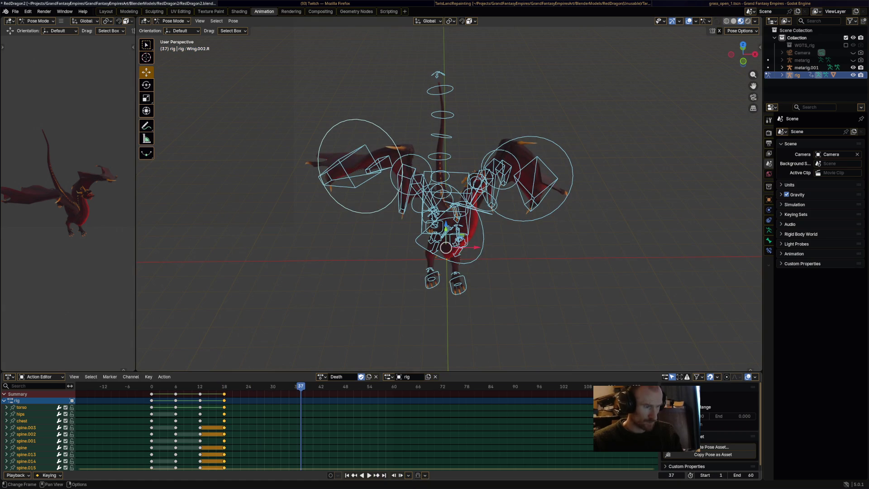
click(151, 386)
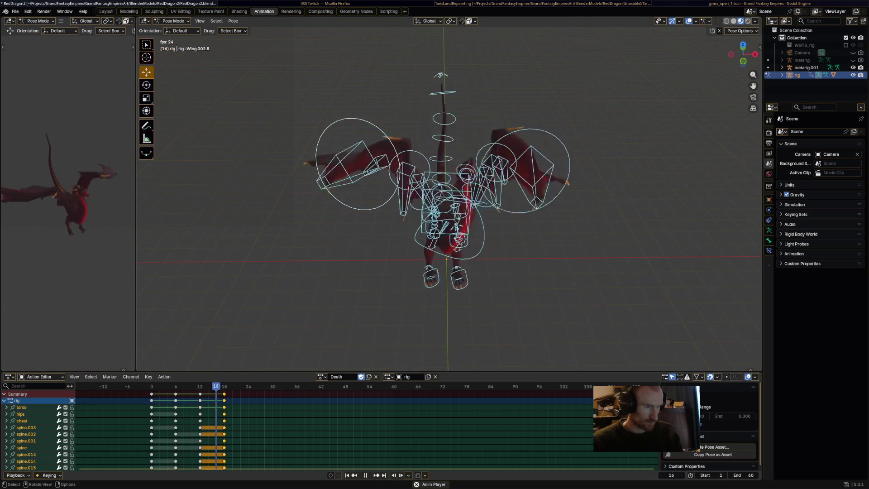
key(space)
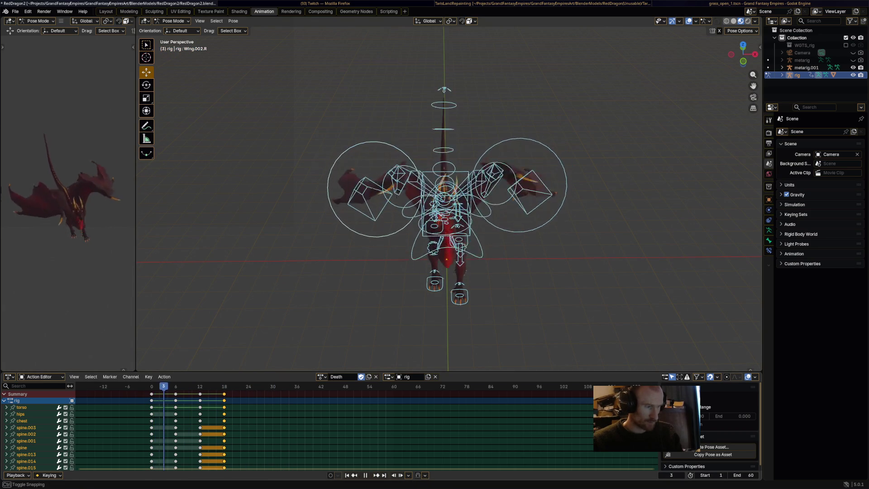
key(space)
middle_drag(453, 181, 516, 167)
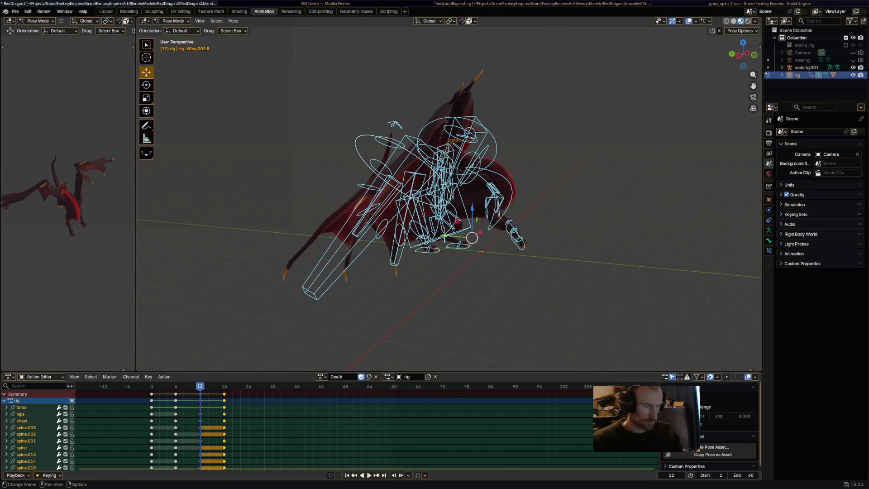
key(space)
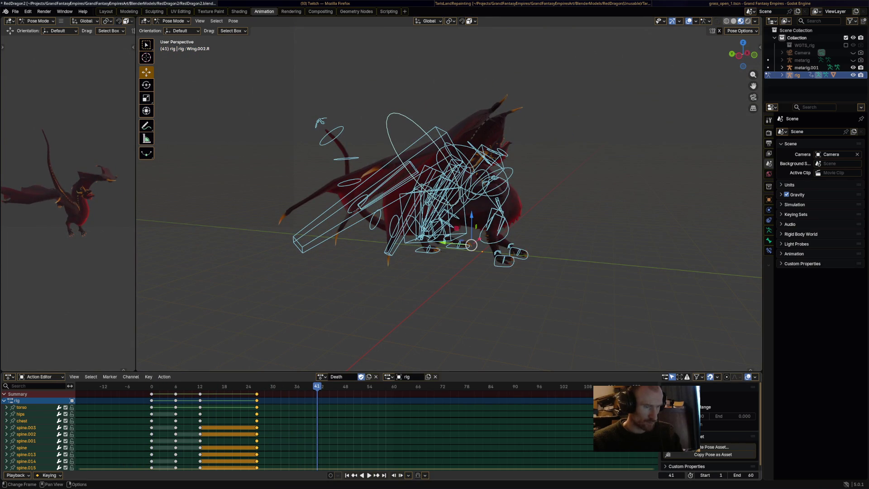
key(space)
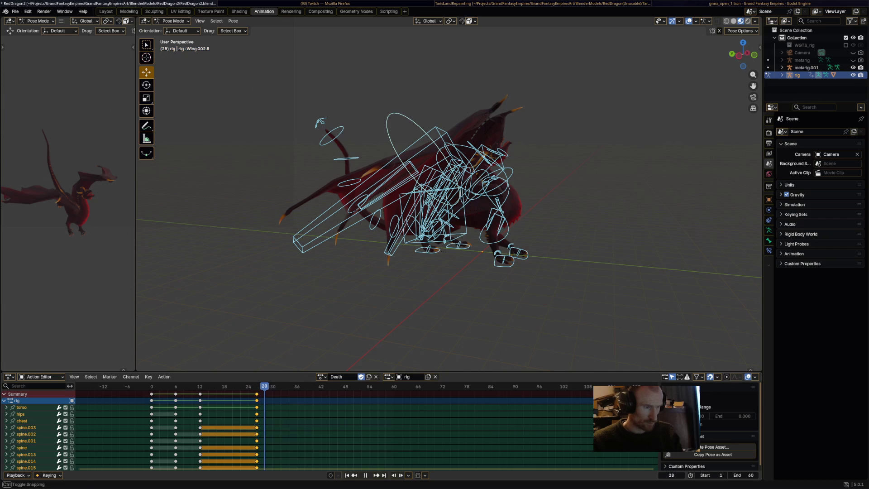
Slide the final key column from frame 18 to frame 20
key(g)
key(Return)
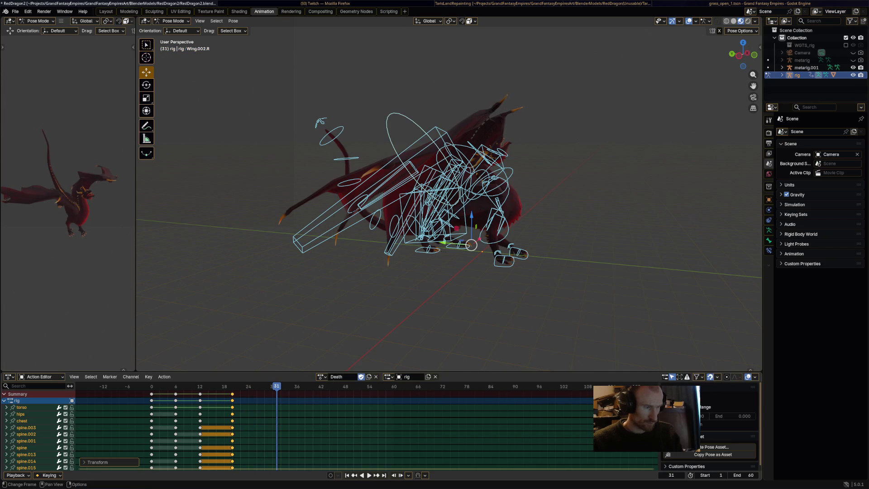
middle_drag(498, 272, 407, 272)
click(453, 199)
Rotate the chest bone and tilt the torso control further
key(r)
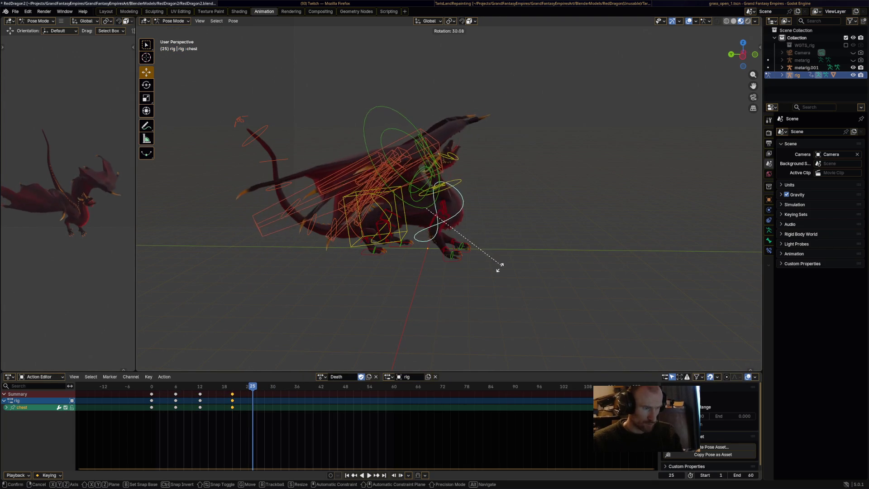
click(498, 266)
mouse_move(497, 266)
middle_down()
mouse_move(452, 263)
mouse_move(452, 301)
mouse_move(466, 301)
middle_up()
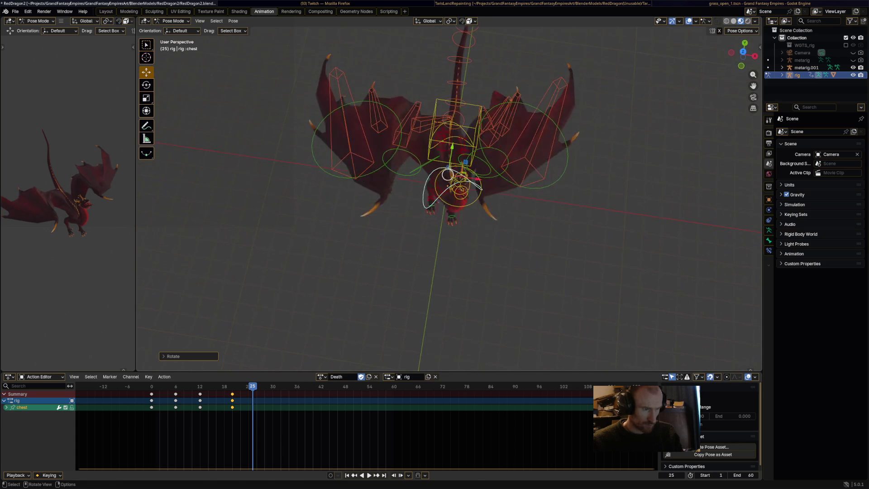
middle_drag(443, 283, 452, 282)
key(r)
key(Return)
Rotate and lower the w_feather.004.L bone, then rotate Wing.002.L
click(482, 167)
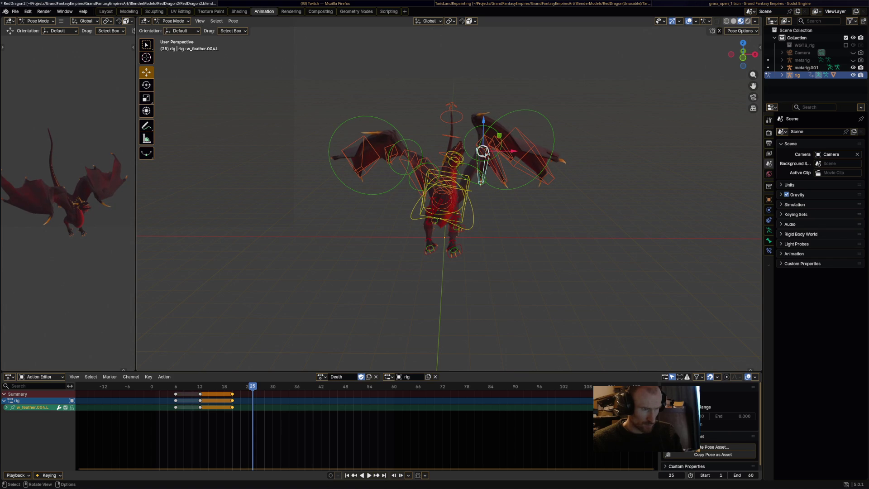
key(r)
click(484, 184)
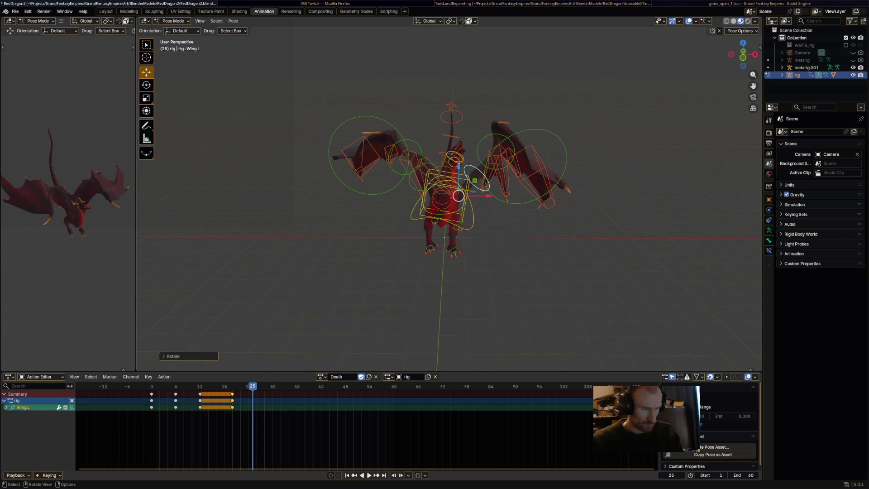
key(r)
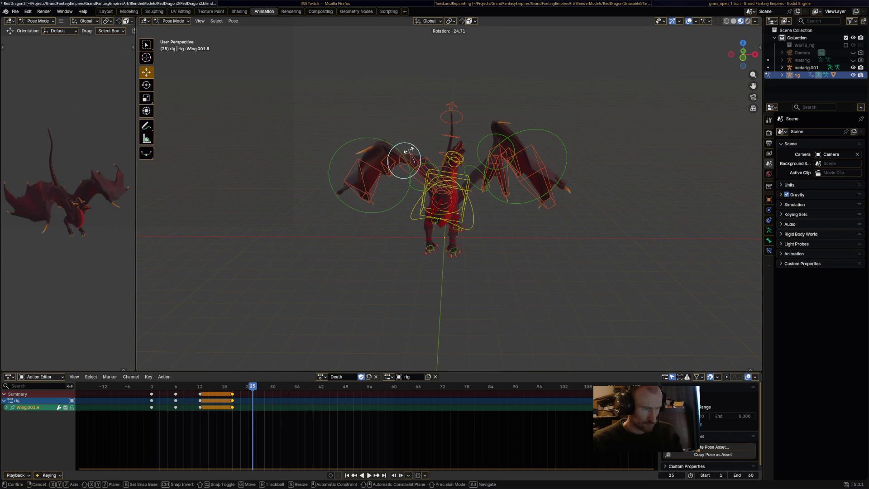
key(Return)
key(alt+a)
click(494, 123)
mouse_move(494, 123)
middle_down()
mouse_move(481, 254)
mouse_move(439, 253)
mouse_move(452, 249)
mouse_move(428, 240)
middle_up()
key(r)
click(485, 256)
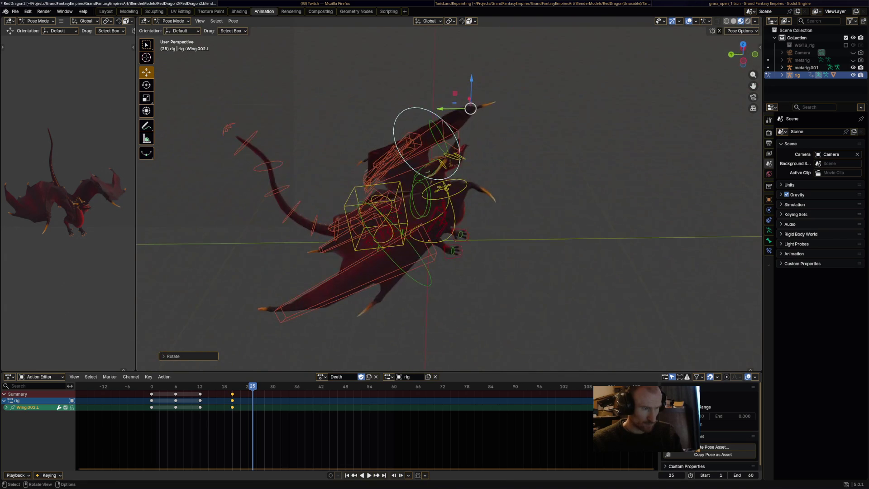
Rotate the neck and HeadUpper bones to lower the head
click(295, 204)
mouse_move(301, 206)
middle_down()
mouse_move(333, 217)
mouse_move(323, 219)
middle_up()
click(398, 199)
middle_drag(398, 199, 420, 206)
key(r)
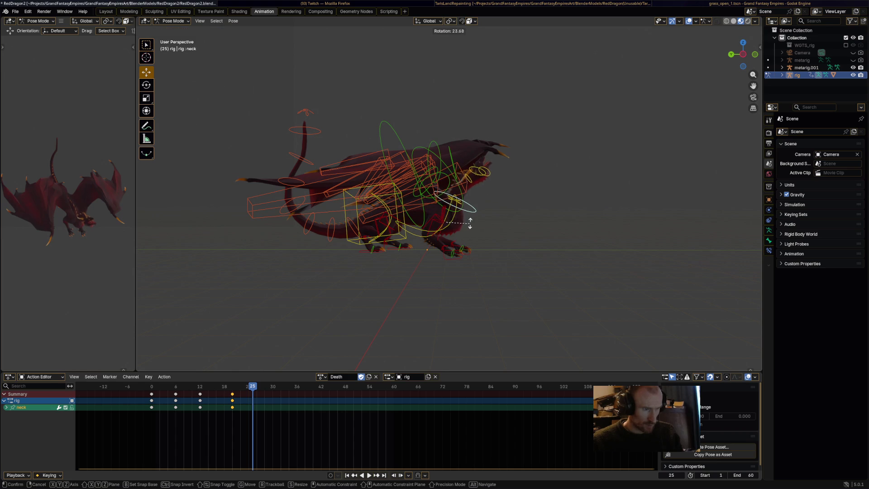
click(466, 217)
key(r)
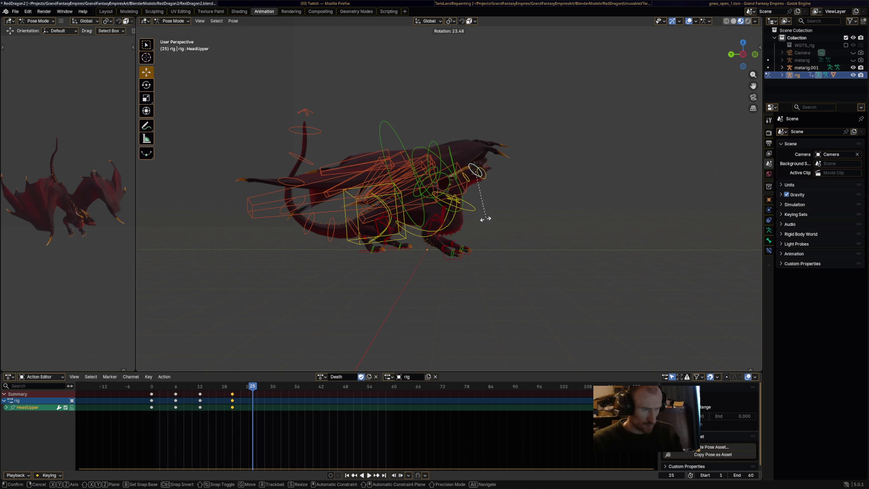
click(448, 234)
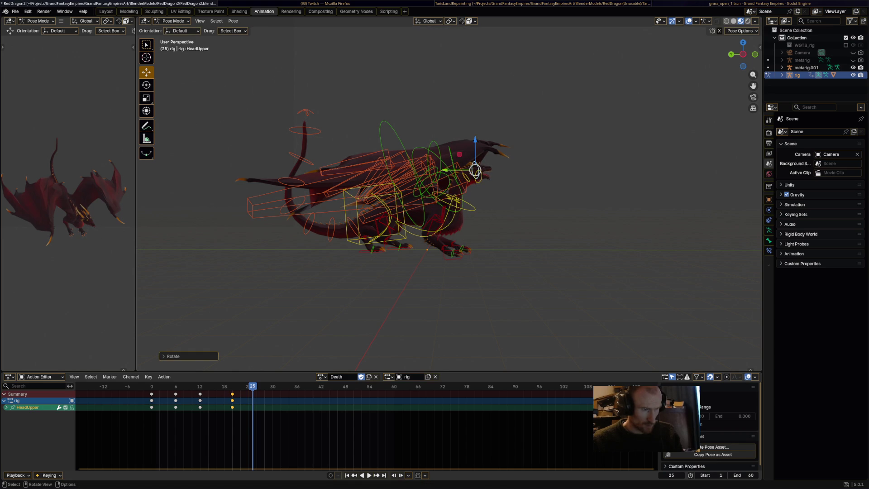
key(r)
click(501, 171)
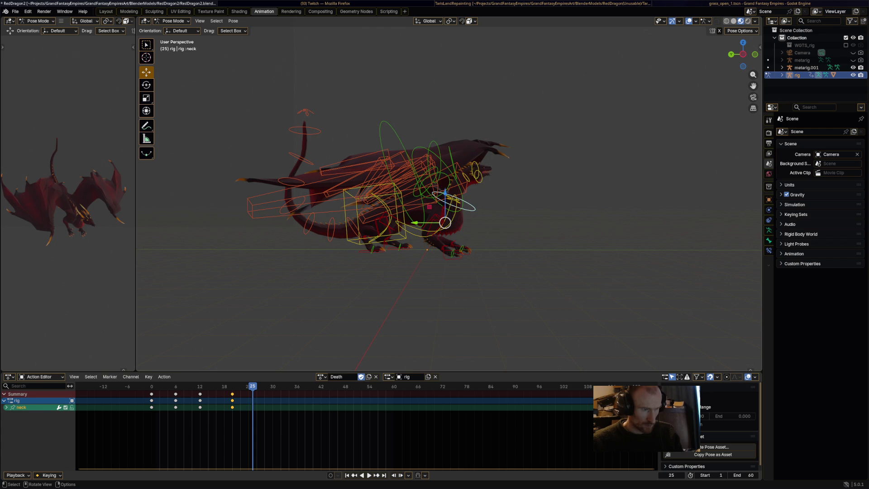
Keyframe all bones at frame 25 and play the Death action
key(a)
key(i)
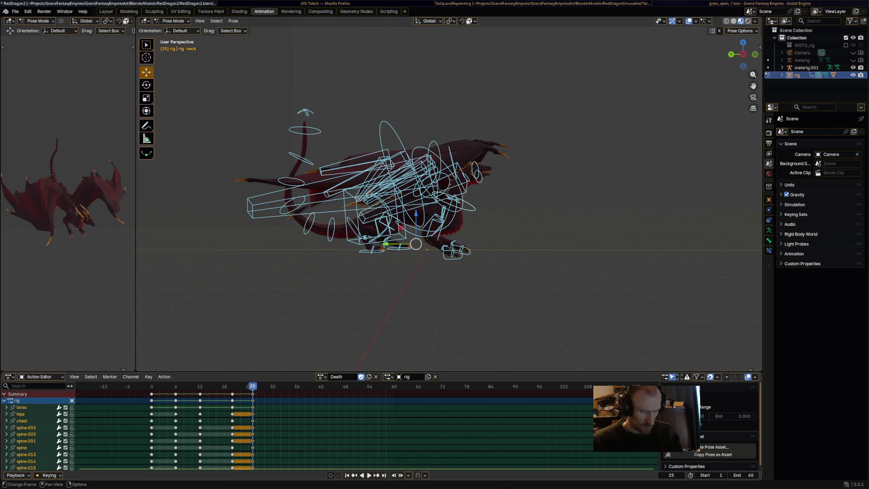
key(space)
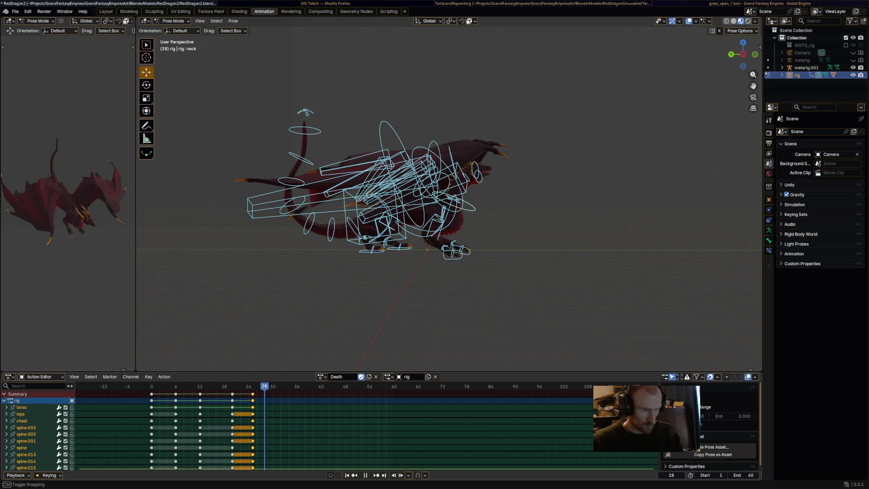
mouse_move(448, 271)
middle_down()
mouse_move(348, 271)
mouse_move(348, 330)
middle_up()
key(space)
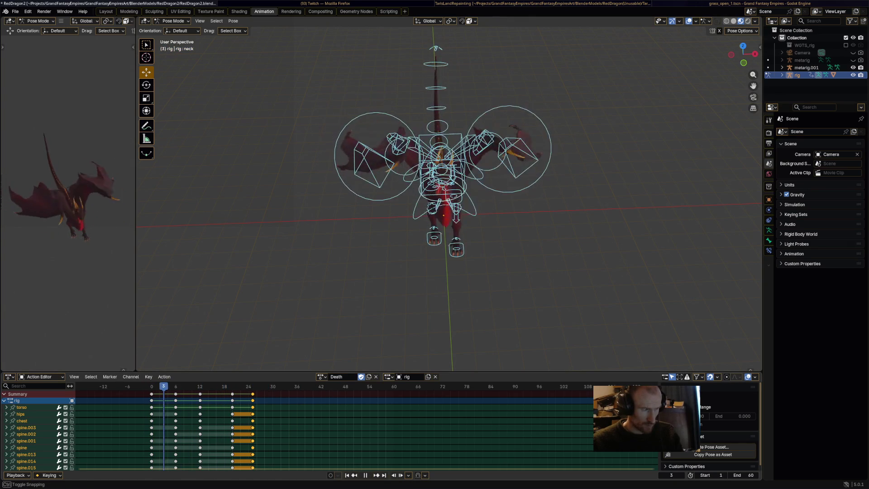
key(space)
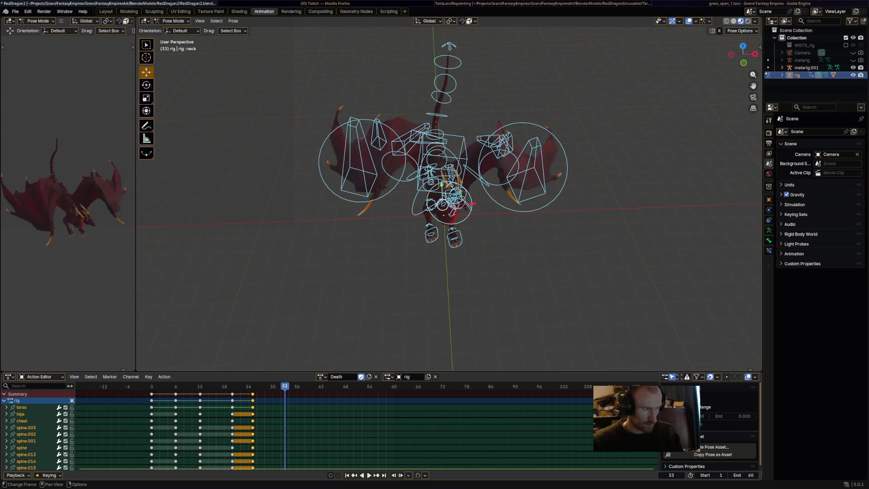
key(space)
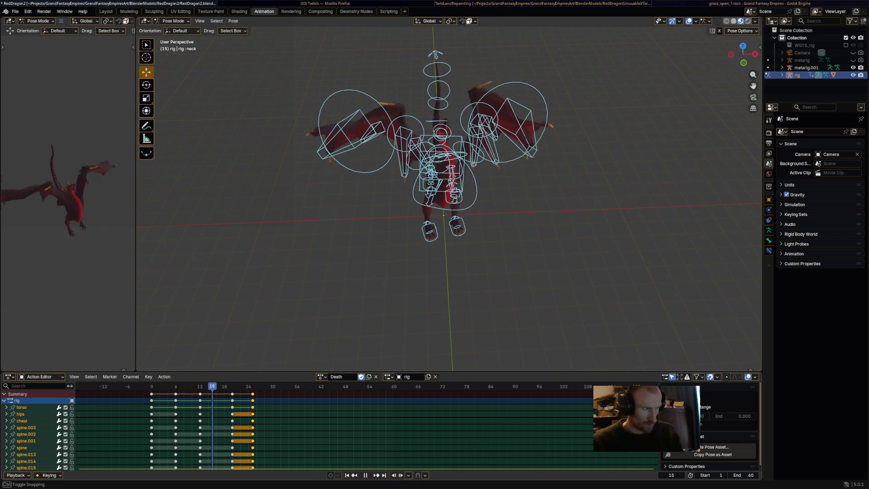
At frame 20, rotate the chest further and swing the right wing up, then replay
key(space)
middle_drag(448, 204, 448, 181)
click(445, 212)
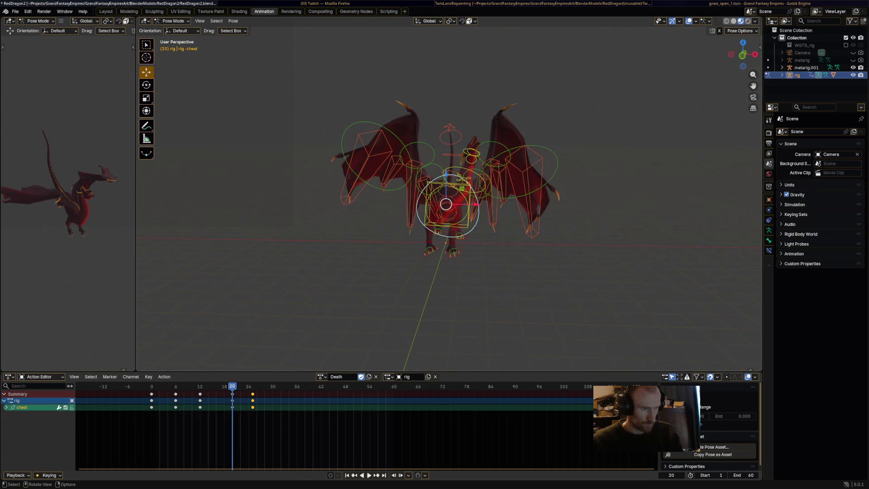
key(r)
click(446, 204)
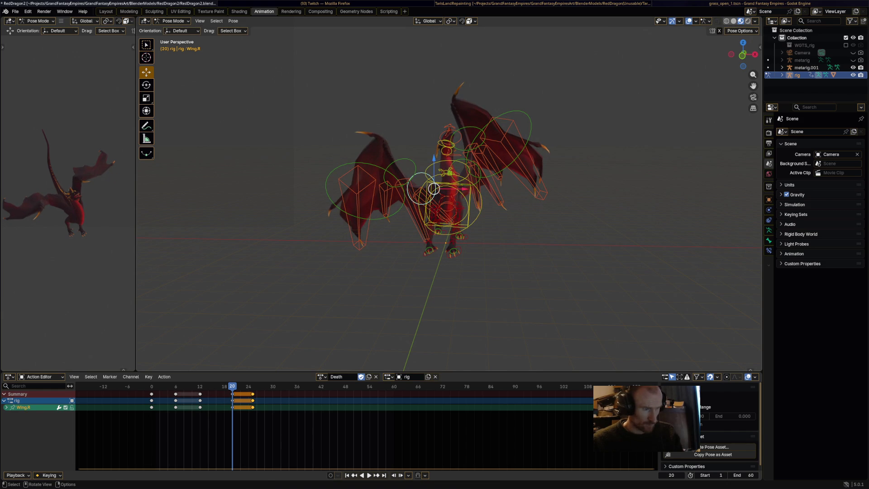
key(r)
click(445, 171)
key(a)
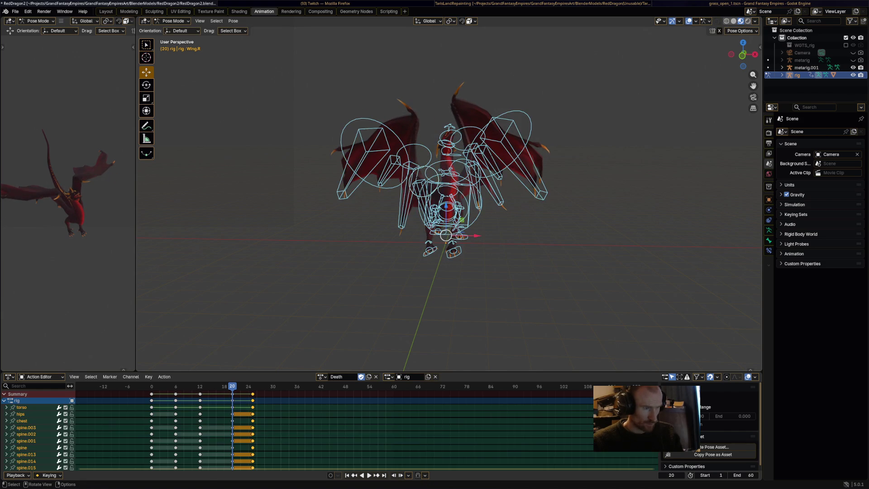
key(space)
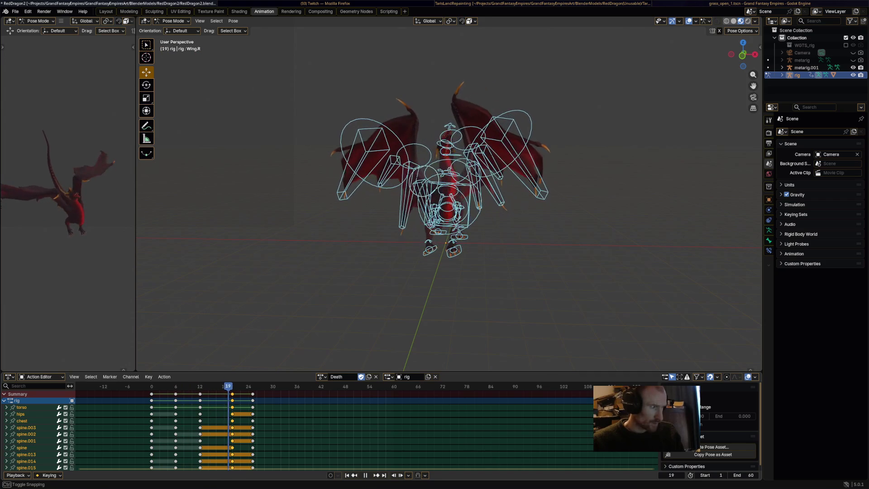
At frame 25, swing the right wing down and rotate the left wing
middle_drag(407, 294, 543, 294)
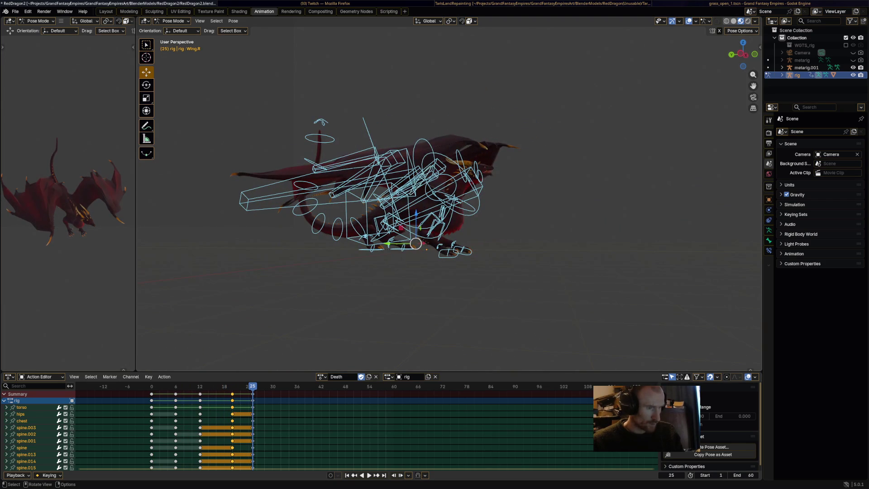
click(452, 201)
middle_drag(430, 294, 466, 294)
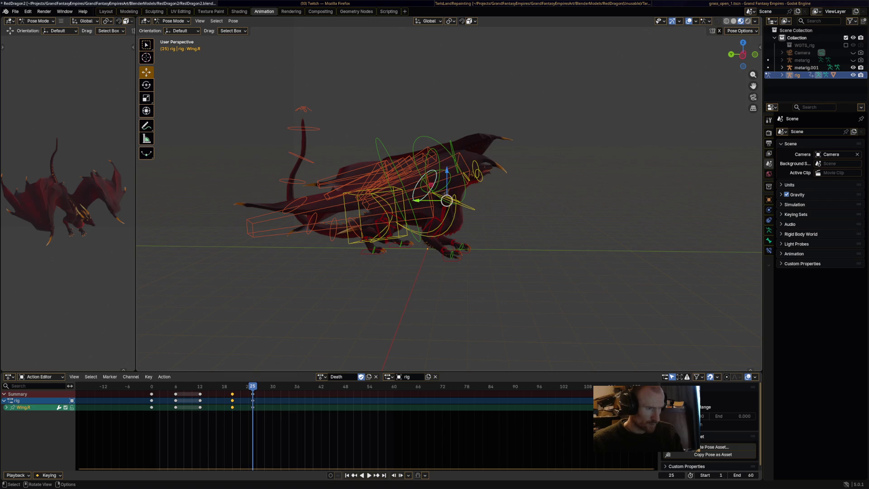
key(r)
key(Return)
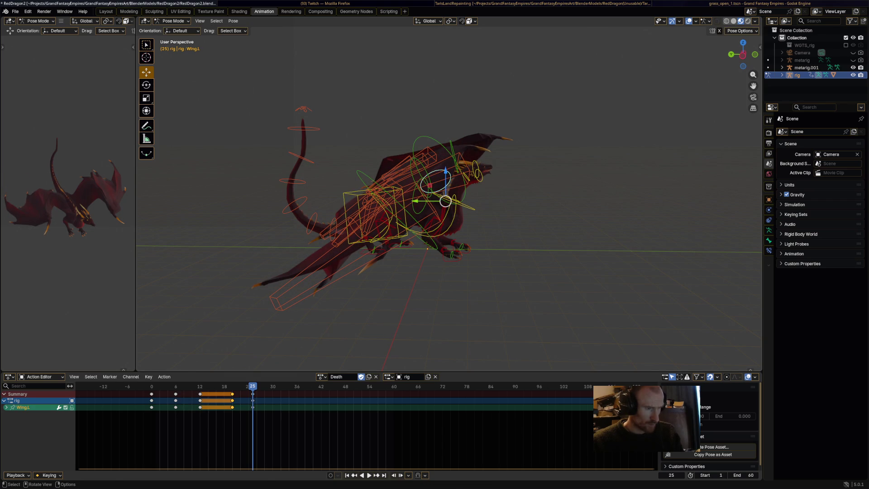
key(r)
key(Return)
Lift the right wing, adjust the left wing, keyframe all bones at frame 25, then play
middle_drag(452, 294, 561, 294)
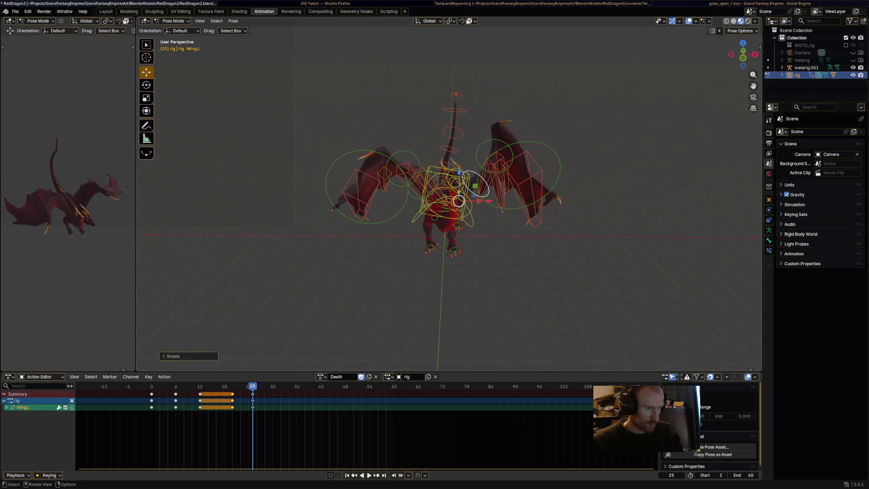
key(r)
key(Return)
click(471, 164)
key(r)
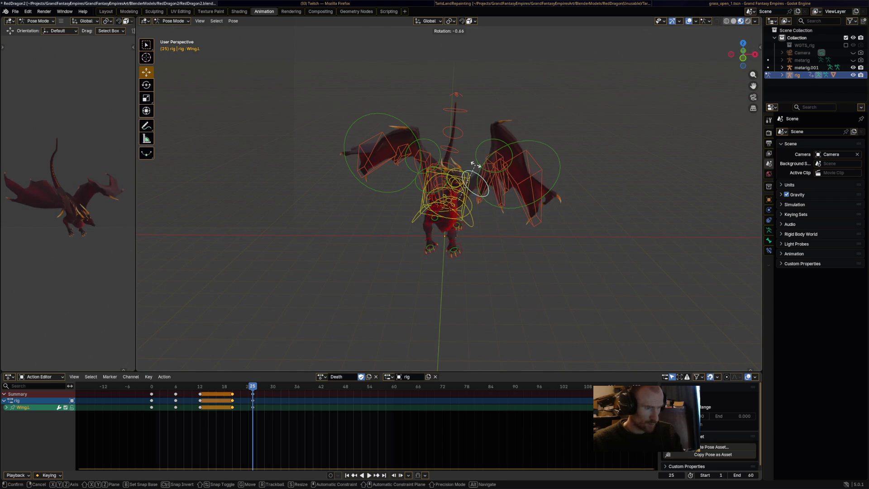
key(Return)
key(a)
key(i)
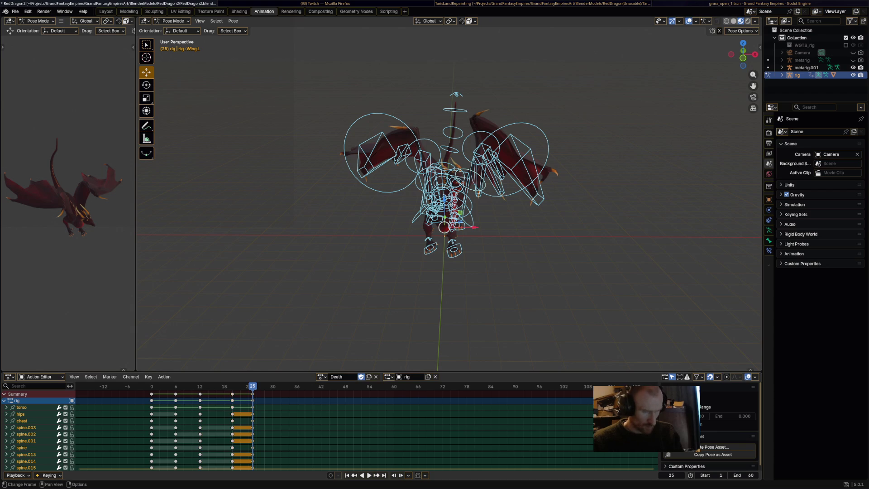
key(space)
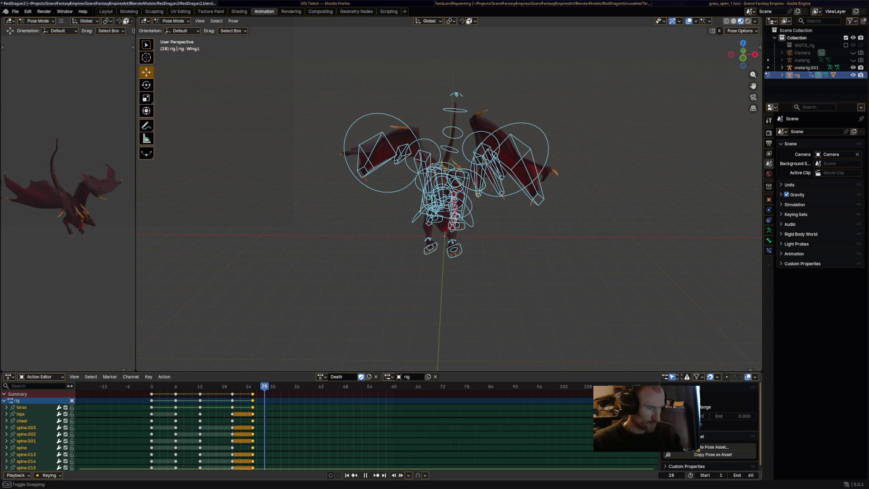
middle_drag(453, 271, 588, 277)
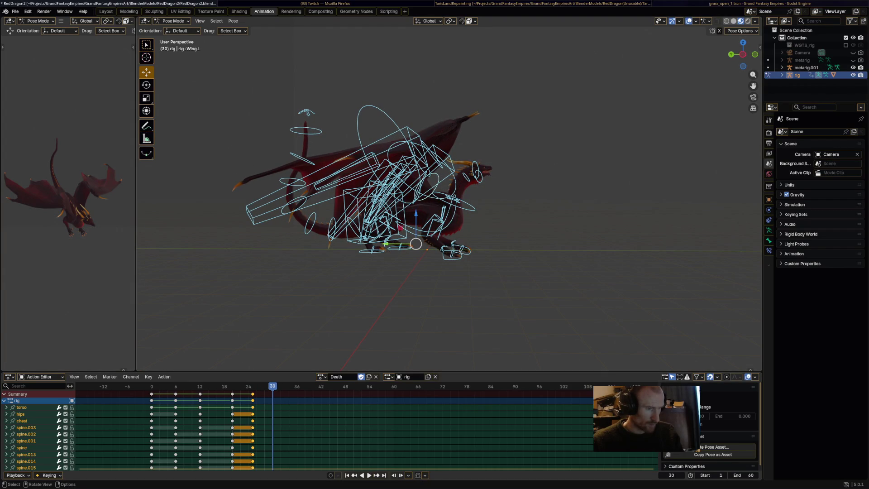
Rotate the neck, right shoulder, chest and hips bones into a new pose at frame 30
click(470, 204)
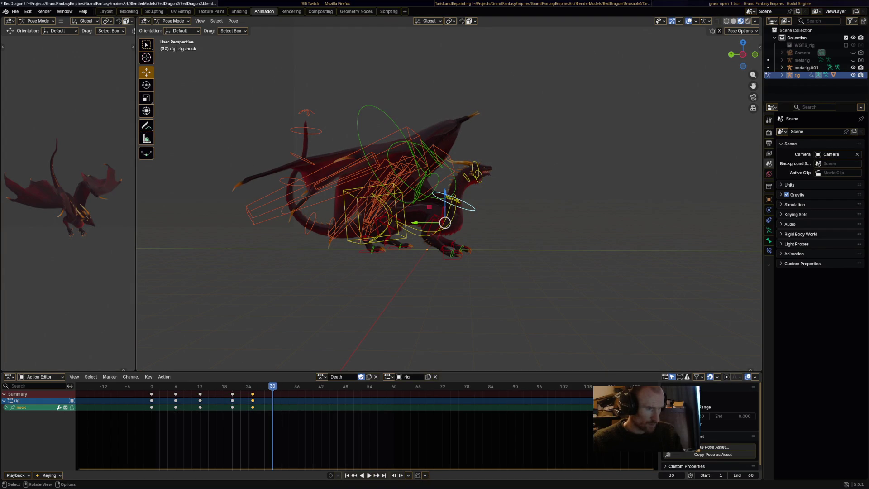
key(r)
click(484, 268)
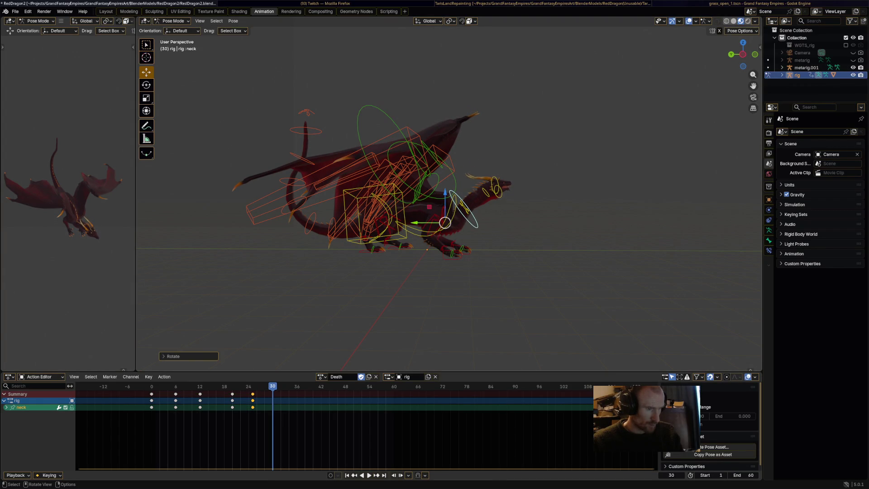
click(444, 205)
key(r)
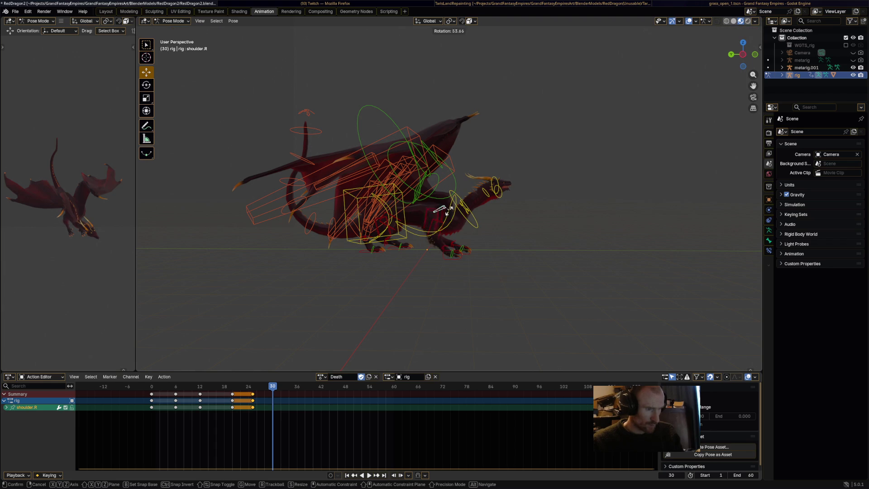
click(449, 206)
click(423, 203)
key(r)
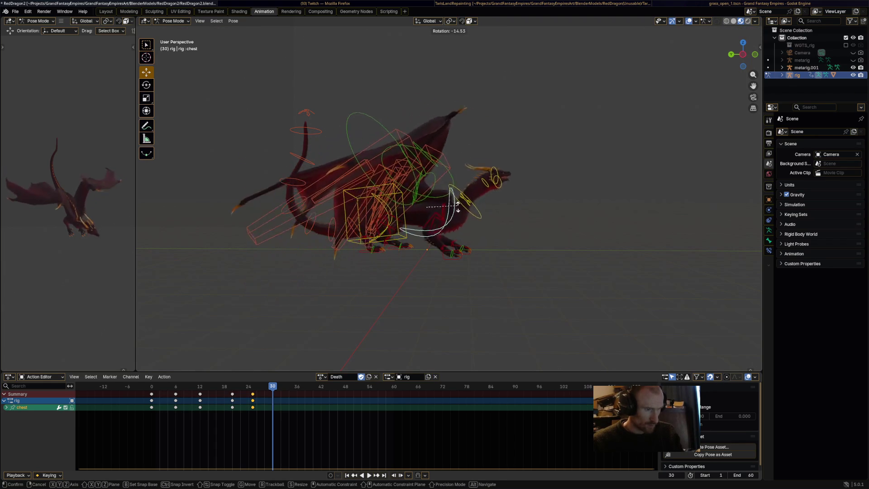
click(458, 215)
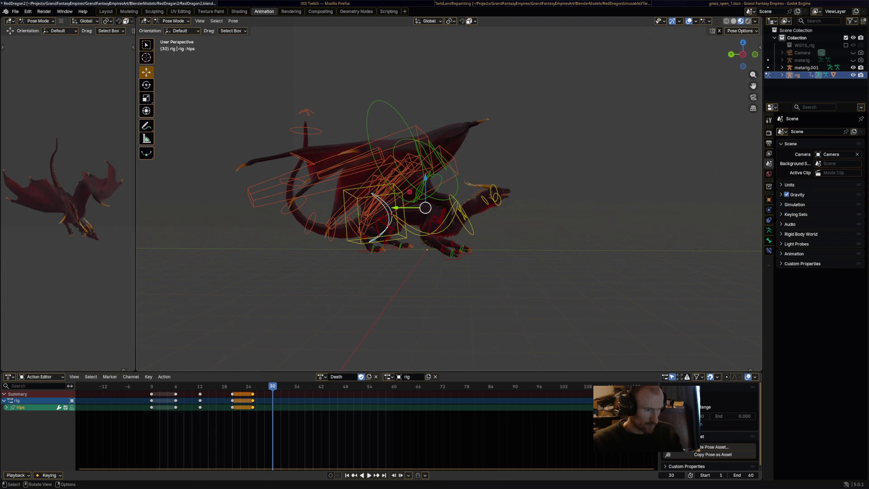
key(r)
click(425, 208)
Key every bone of the rig at frame 30 and play the Death animation
mouse_move(425, 208)
middle_down()
mouse_move(487, 242)
mouse_move(435, 198)
middle_up()
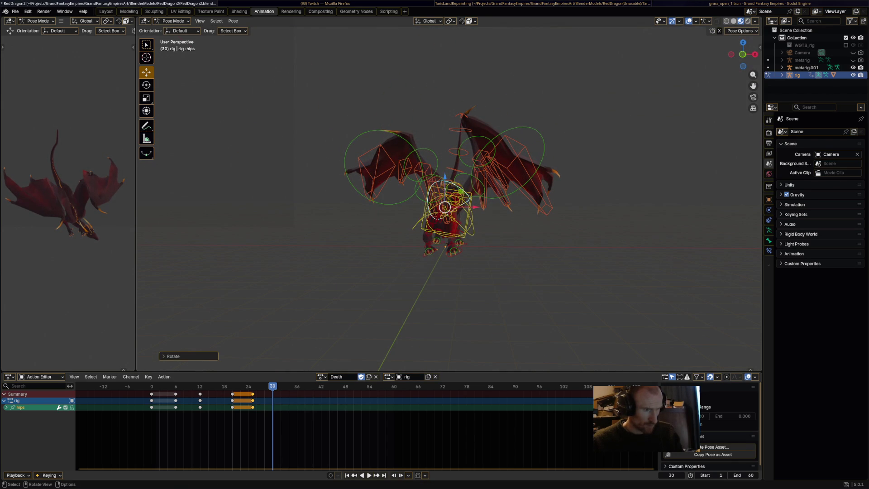
key(g)
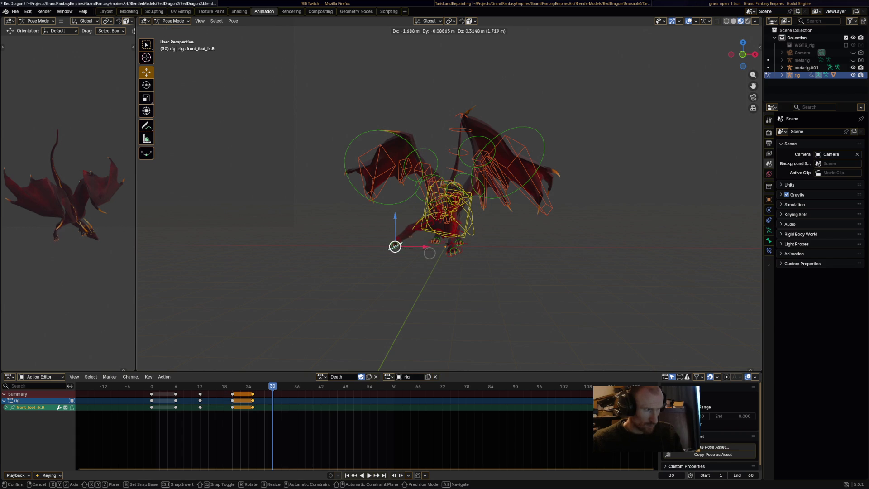
key(Escape)
middle_drag(429, 253, 417, 241)
key(a)
key(i)
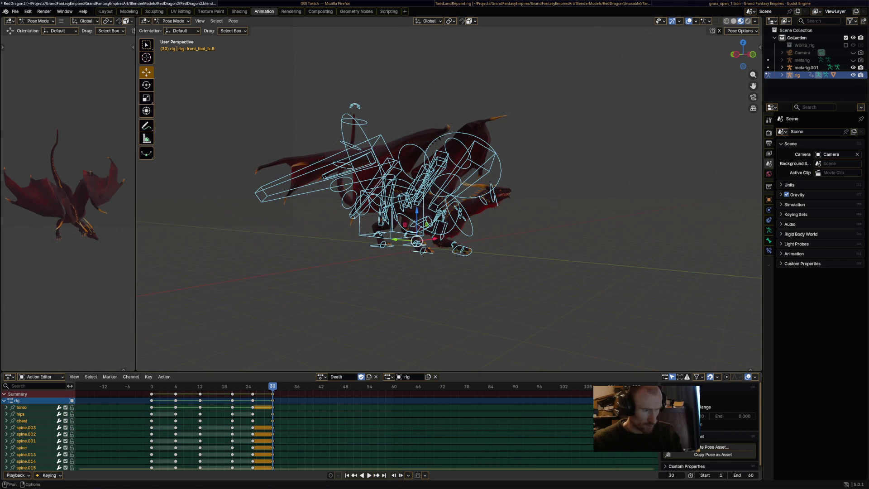
key(space)
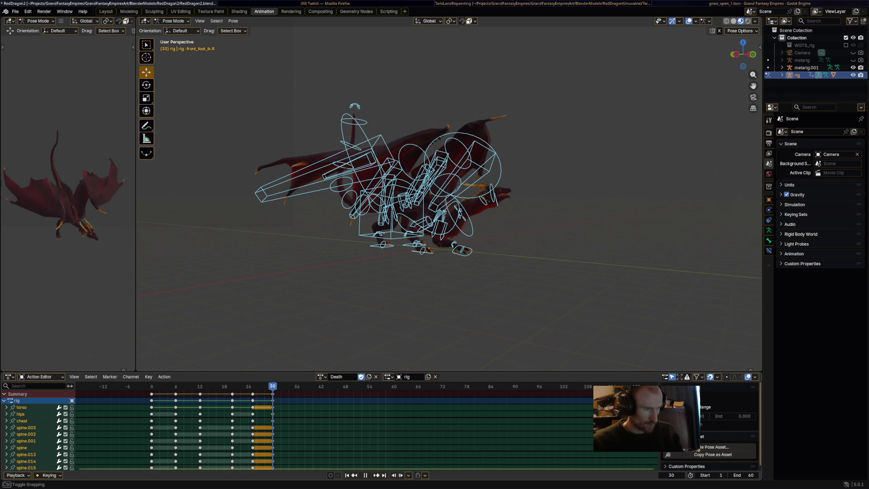
Undo a stray rotation and rotate the front_foot_heel_ik.R control
key(r)
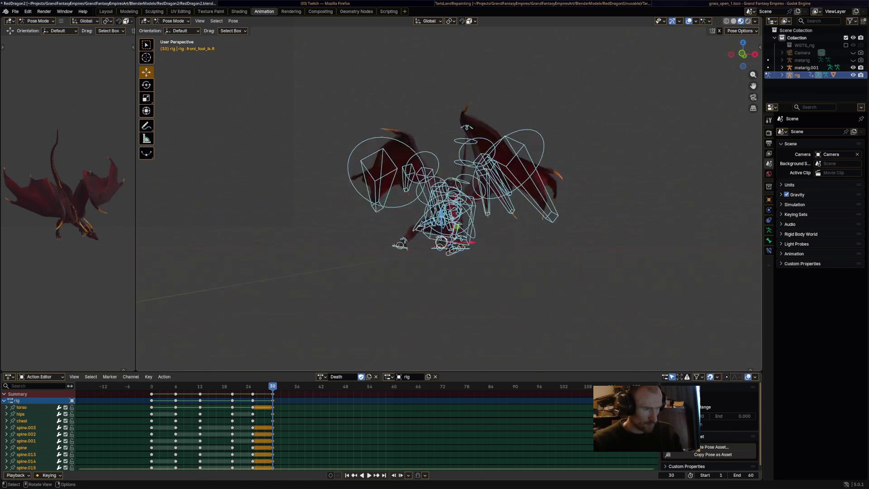
key(Return)
key(ctrl+z)
click(400, 243)
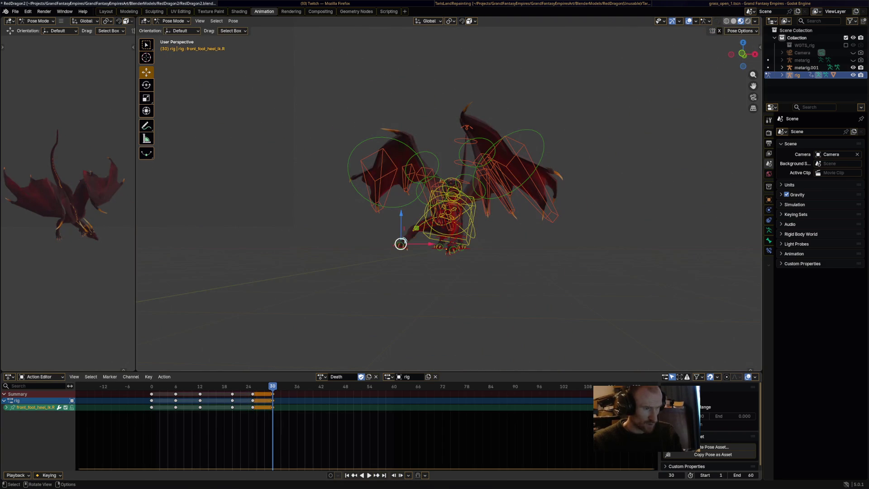
key(r)
key(Return)
key(r)
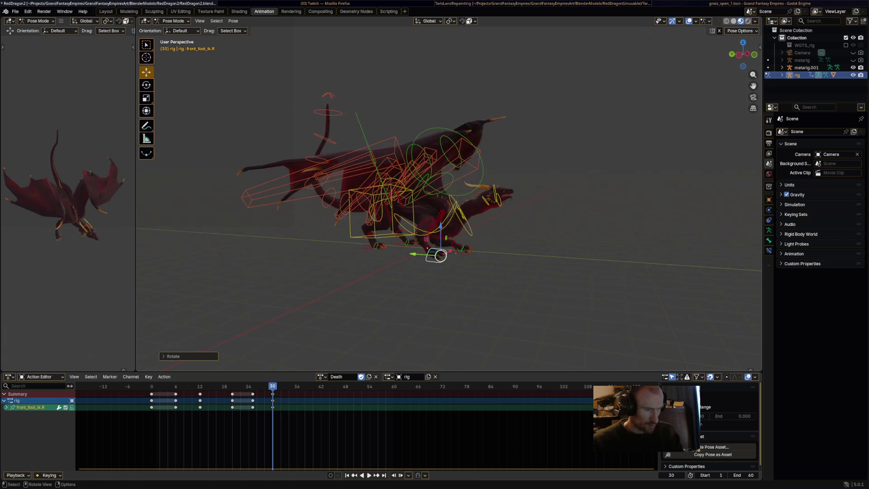
key(Escape)
Move the right front heel control, sliding it along X, then play the animation
key(g)
click(444, 246)
middle_drag(444, 246, 407, 242)
key(g)
key(x)
click(422, 241)
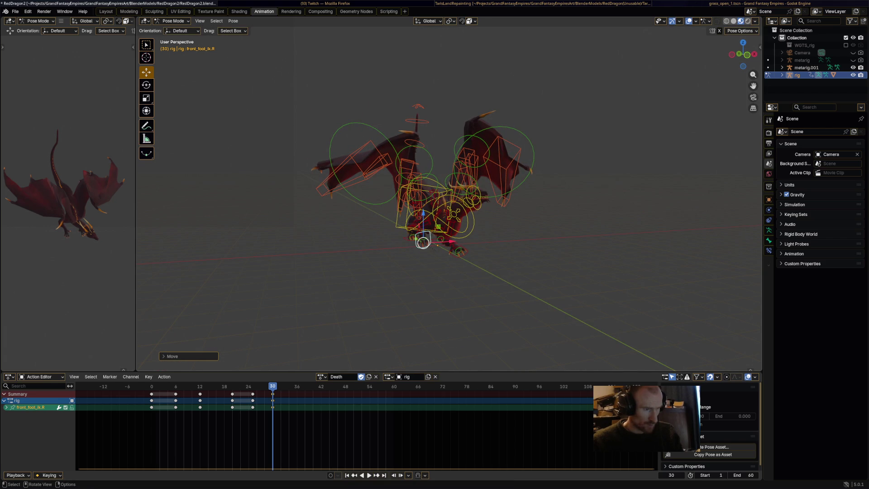
key(space)
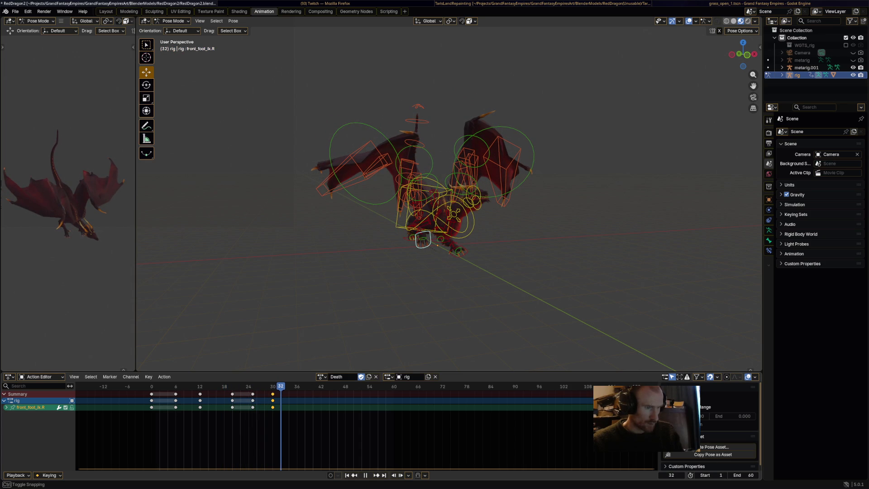
Raise the chest, neck, HeadUpper and head bones so the dragon rears up
key(space)
mouse_move(434, 272)
middle_down()
mouse_move(502, 270)
mouse_move(457, 262)
mouse_move(461, 253)
middle_up()
scroll(466, 252, up, 2)
click(407, 217)
key(r)
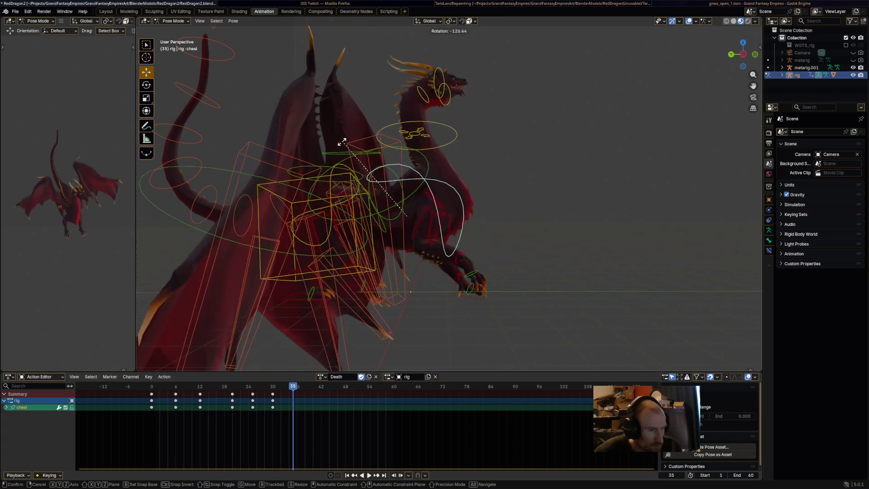
click(320, 160)
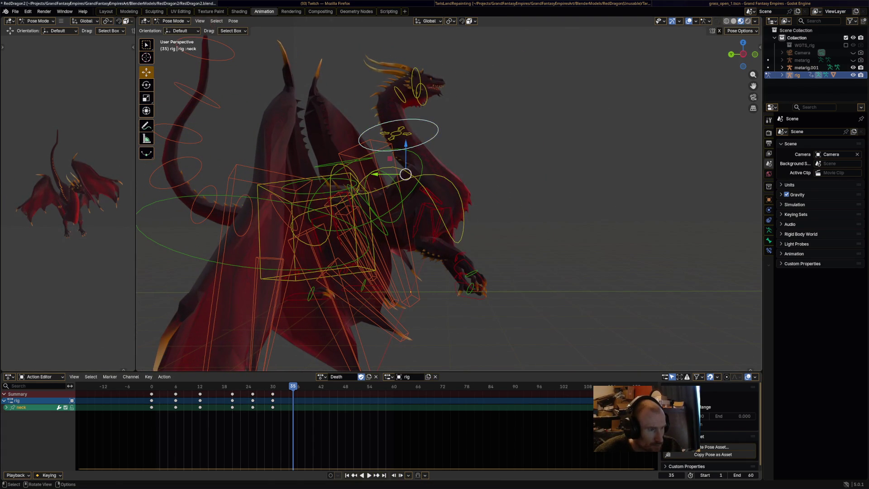
key(r)
key(Return)
click(379, 109)
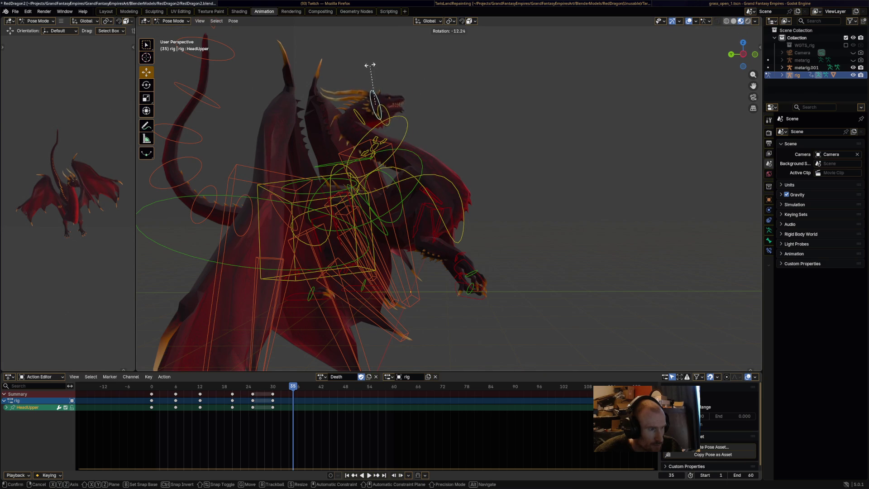
click(355, 114)
key(r)
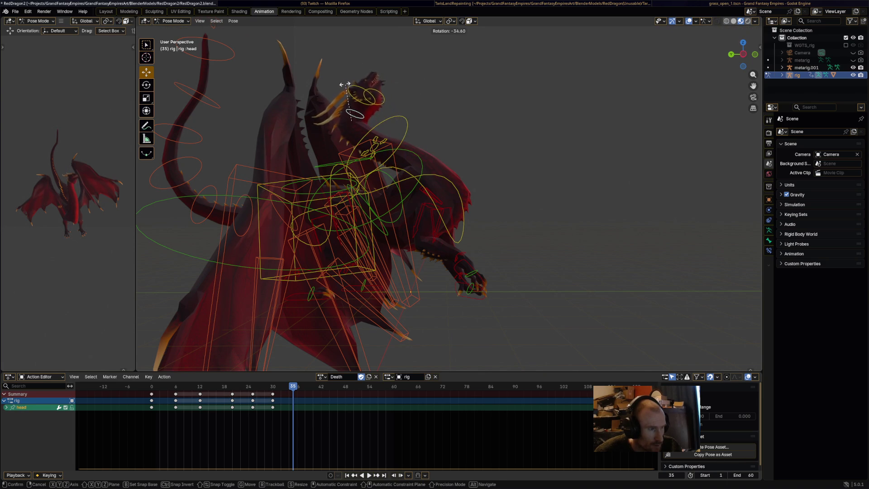
click(344, 91)
middle_drag(344, 90, 261, 96)
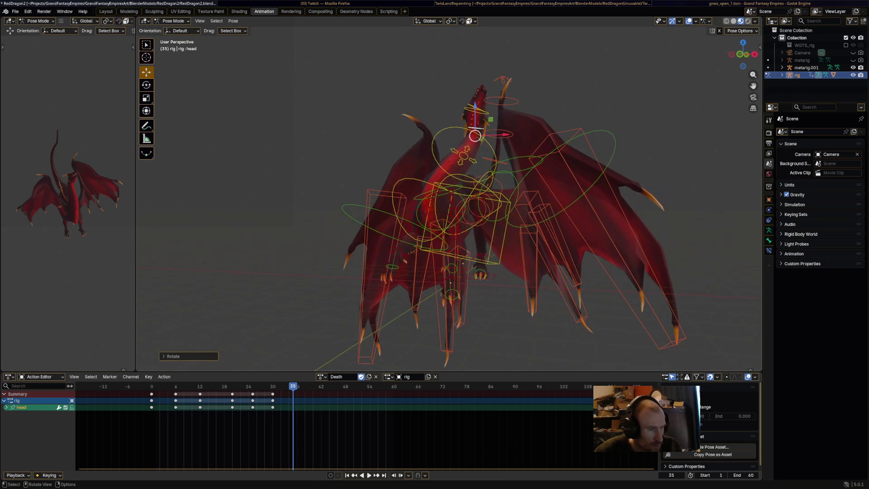
Key all bones at frame 35, then slide that key column to about frame 39
key(a)
key(i)
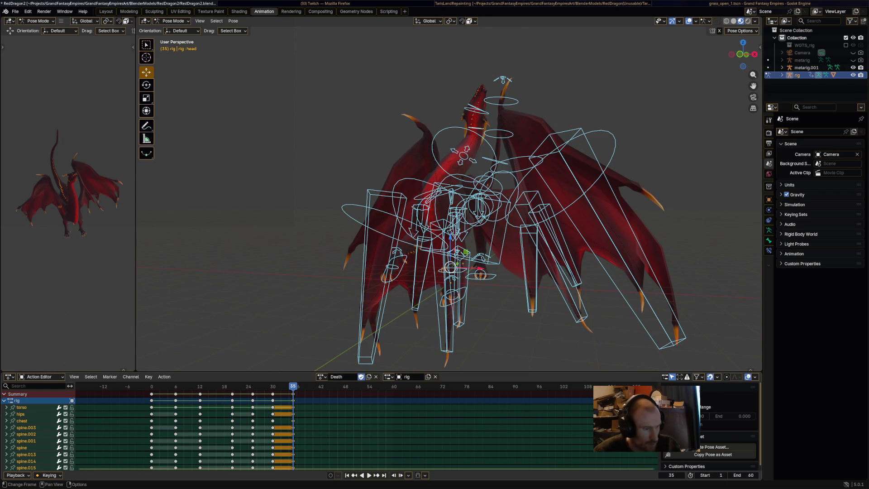
key(space)
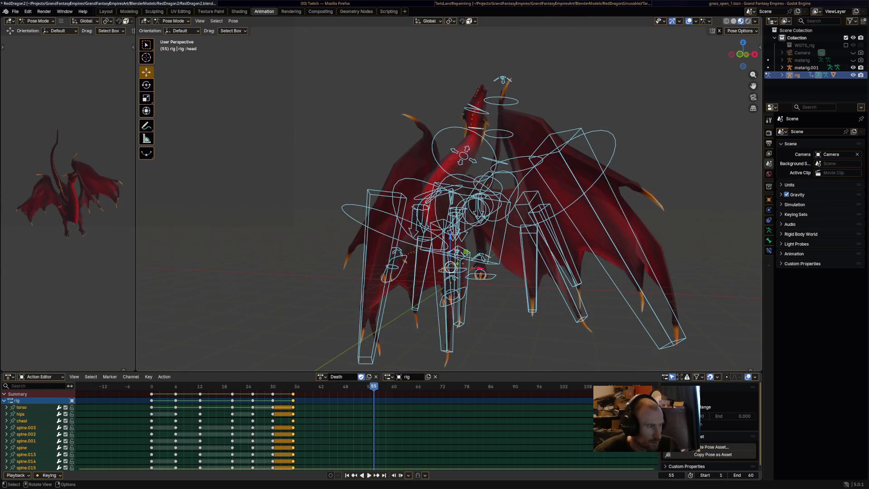
mouse_move(374, 386)
mouse_down()
mouse_move(232, 386)
mouse_move(300, 386)
mouse_up()
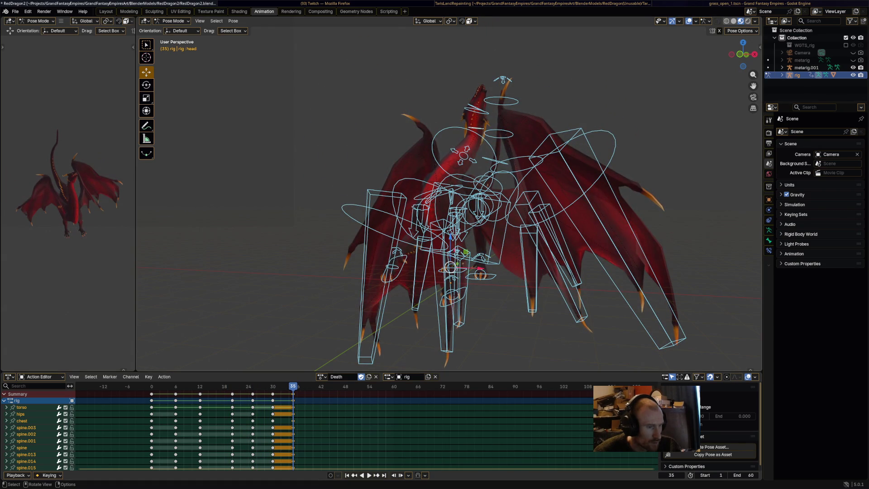
middle_drag(452, 203, 480, 199)
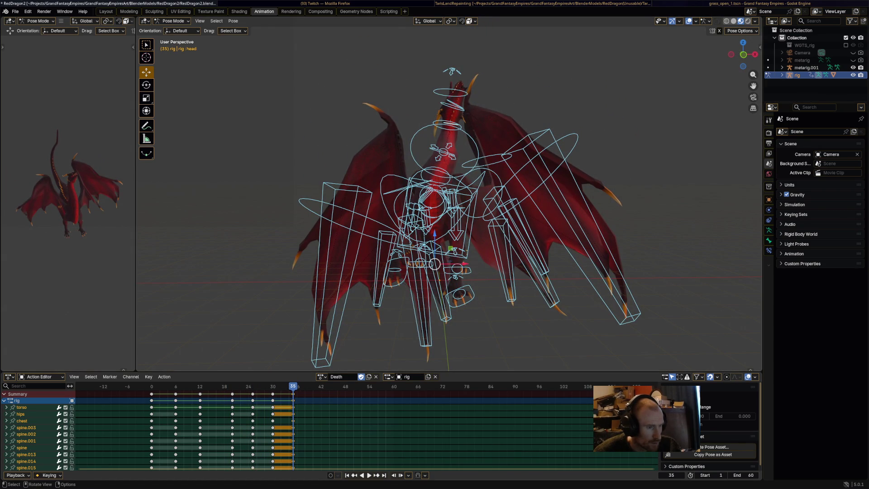
drag(293, 393, 313, 393)
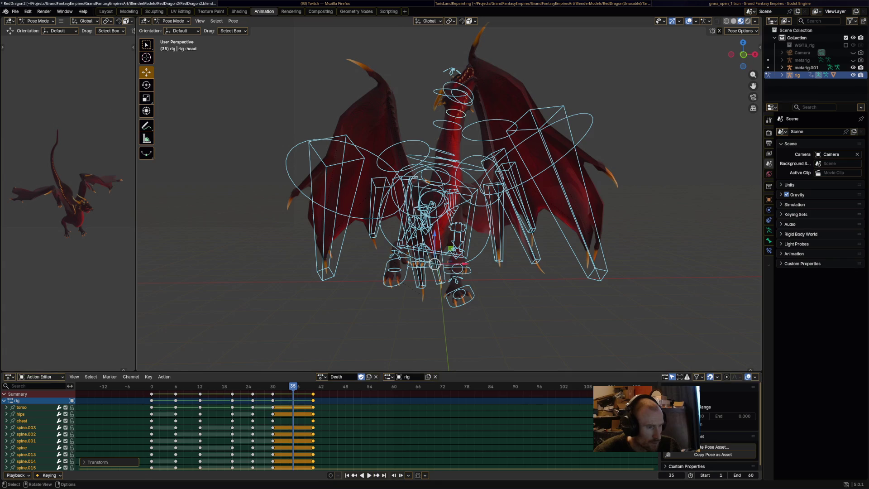
Twist the torso bone and rotate the Wing.R bone upward
click(480, 217)
key(r)
click(470, 235)
middle_drag(453, 217, 357, 203)
click(656, 201)
middle_drag(656, 201, 620, 198)
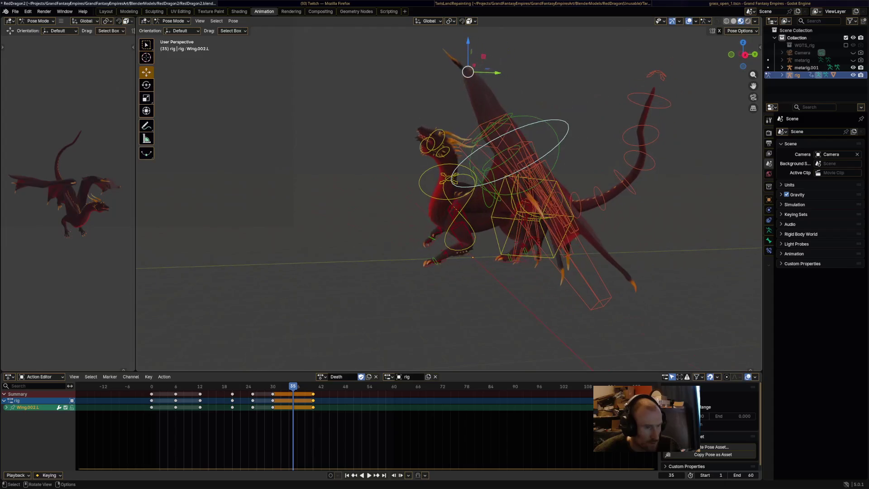
click(481, 179)
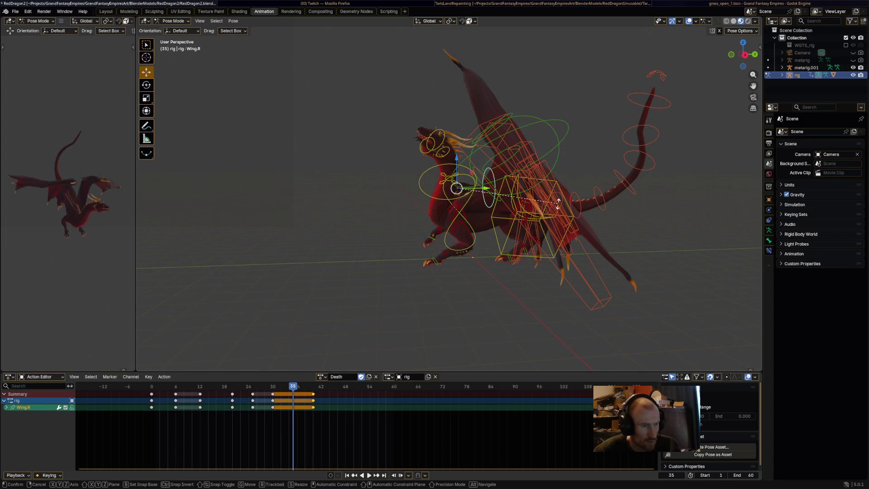
key(r)
click(556, 144)
Rotate the left wing bones Wing.L and Wing.002.L into a spread position
click(593, 289)
middle_drag(593, 289, 559, 285)
click(559, 281)
click(451, 262)
mouse_move(451, 262)
middle_down()
mouse_move(415, 219)
mouse_move(475, 217)
mouse_move(460, 227)
mouse_move(424, 200)
mouse_move(458, 236)
mouse_move(448, 272)
middle_up()
key(r)
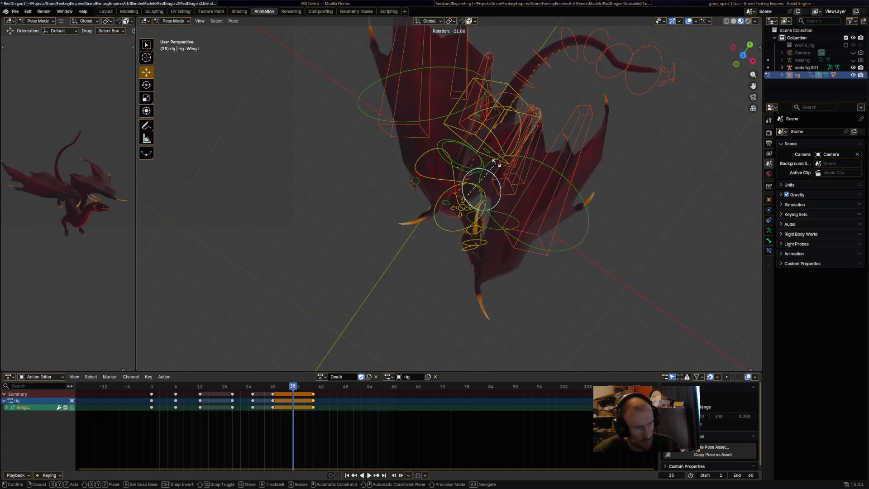
key(Return)
click(532, 211)
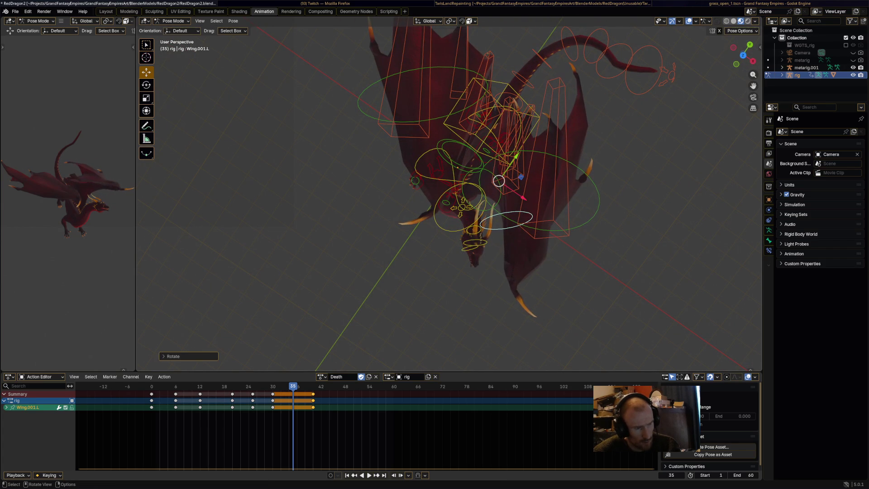
click(598, 196)
key(r)
click(620, 202)
Rotate Wing.001.R and Wing.002.R, undo the last change, and play the Death action
mouse_move(618, 201)
middle_down()
mouse_move(543, 181)
mouse_move(480, 149)
mouse_move(455, 113)
middle_up()
click(441, 106)
key(r)
click(455, 113)
key(r)
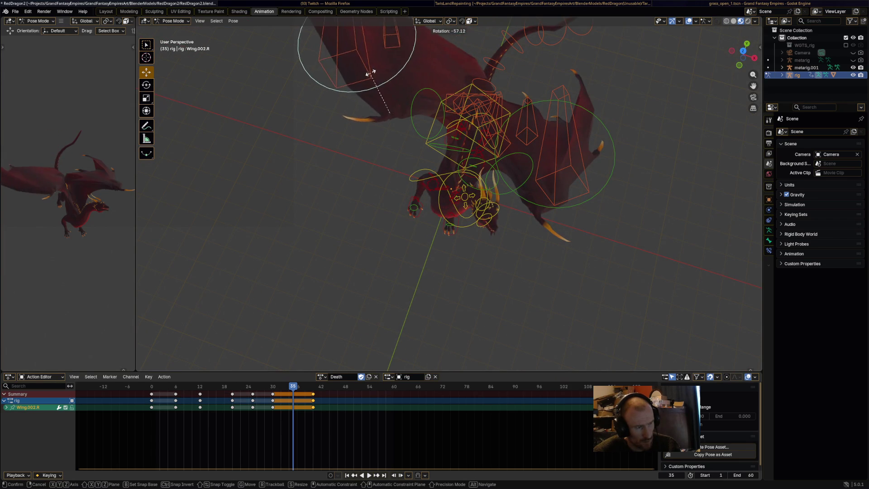
key(Return)
middle_drag(453, 181, 506, 199)
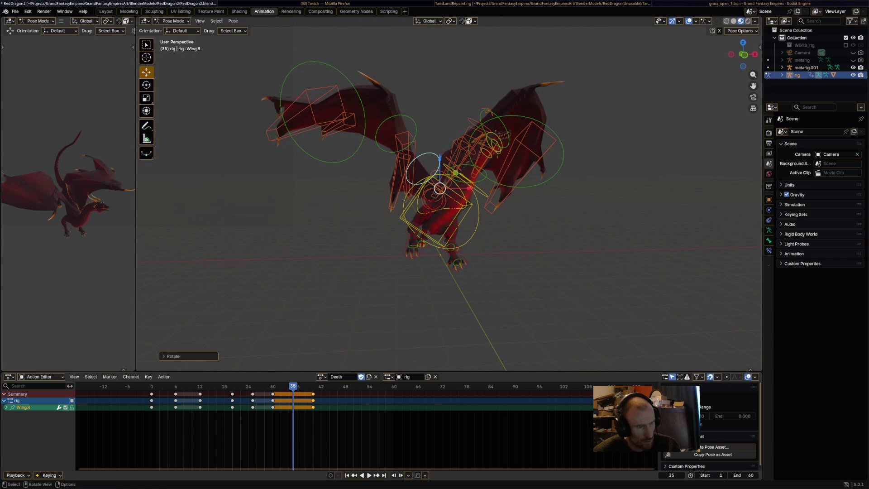
key(ctrl+z)
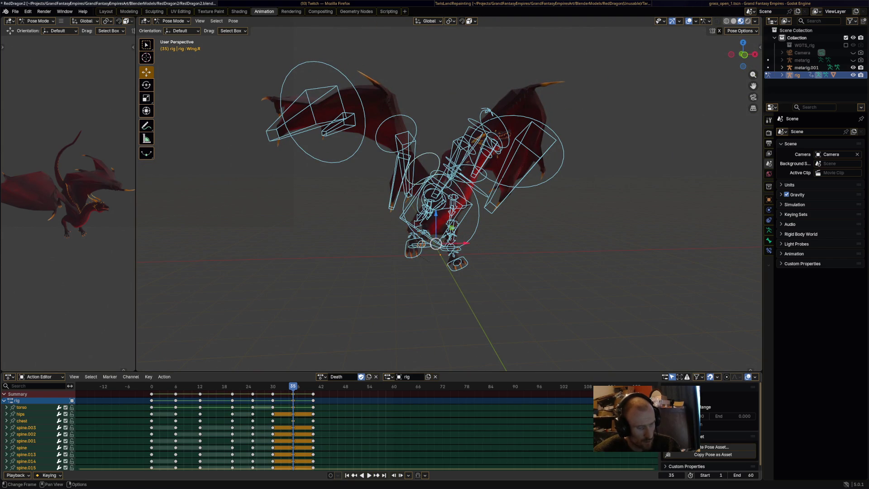
key(space)
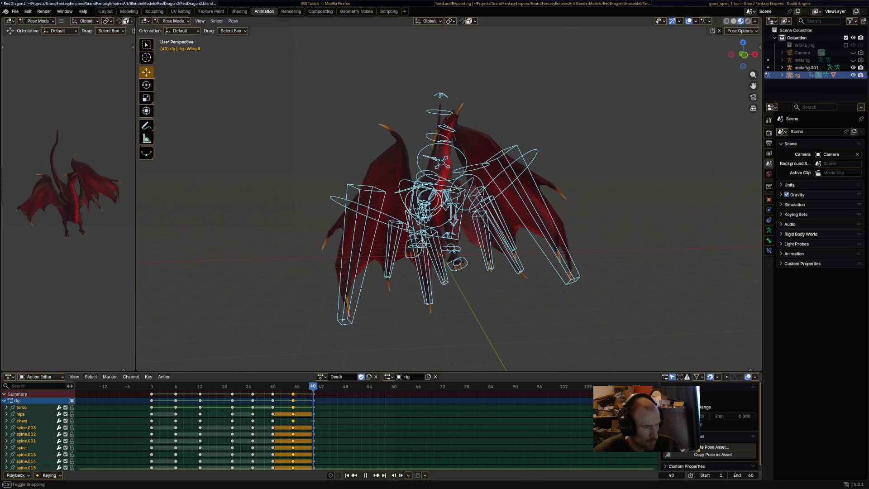
Slide the selected Death keyframe column 6 frames earlier and replay the animation
key(space)
key(Escape)
key(g)
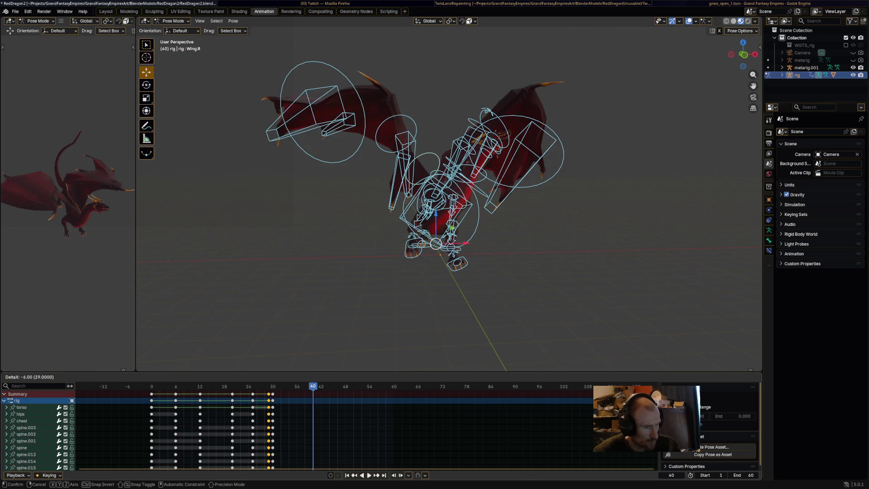
key(Return)
key(space)
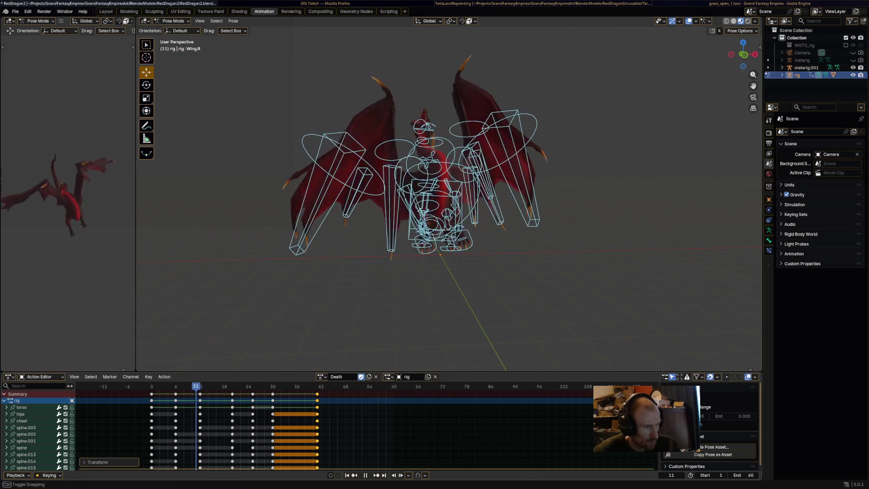
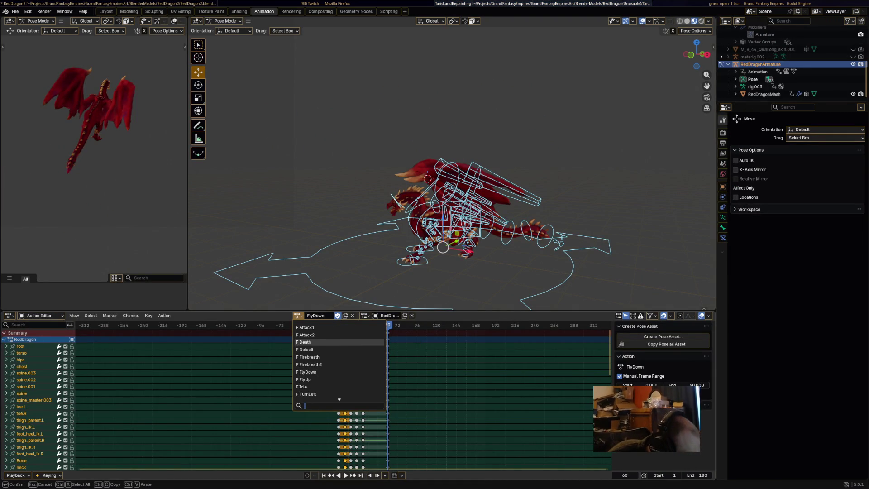
Set the dragon armature to the Death action, play it through, then go to the other Blender window
click(303, 342)
key(space)
click(332, 325)
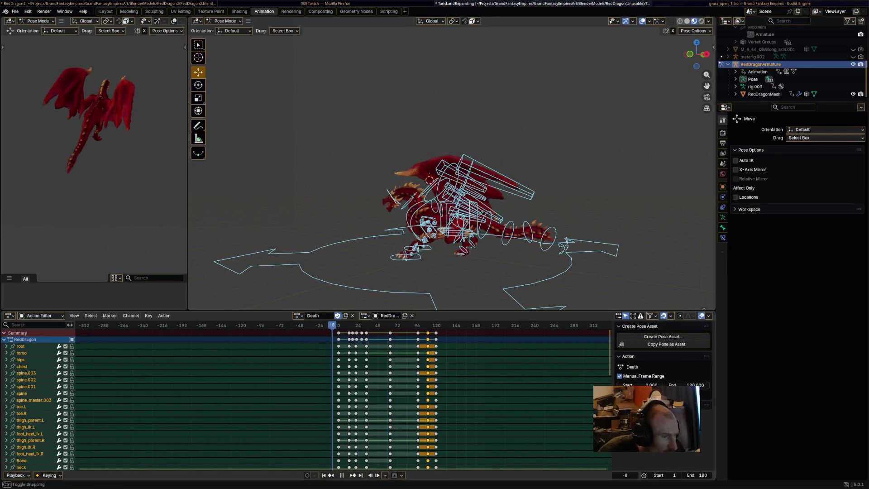
key(space)
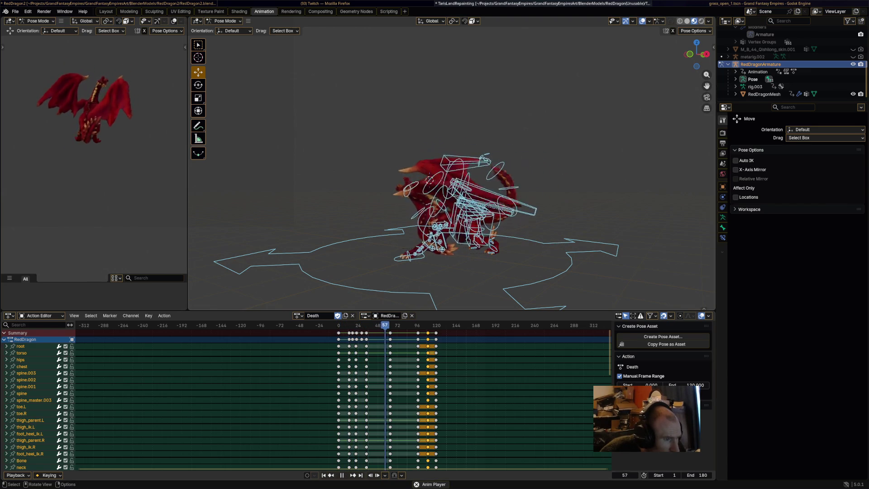
mouse_move(452, 180)
middle_down()
mouse_move(498, 181)
mouse_move(452, 167)
mouse_move(452, 154)
middle_up()
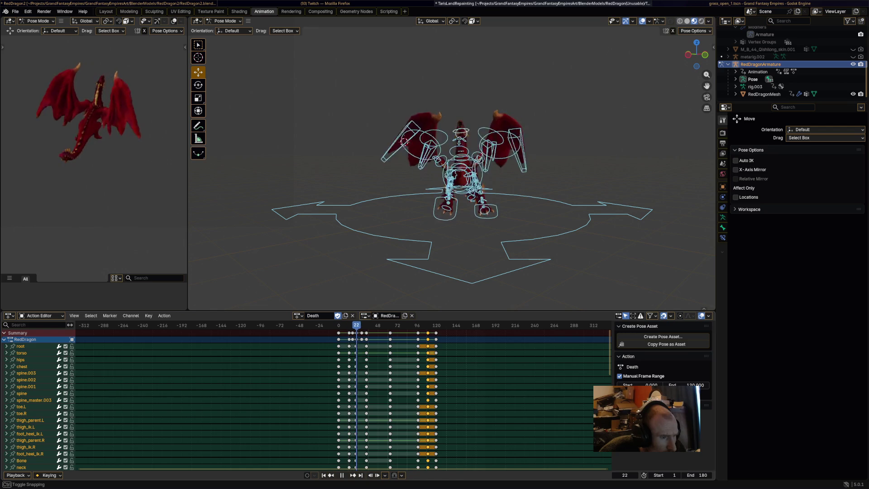
key(space)
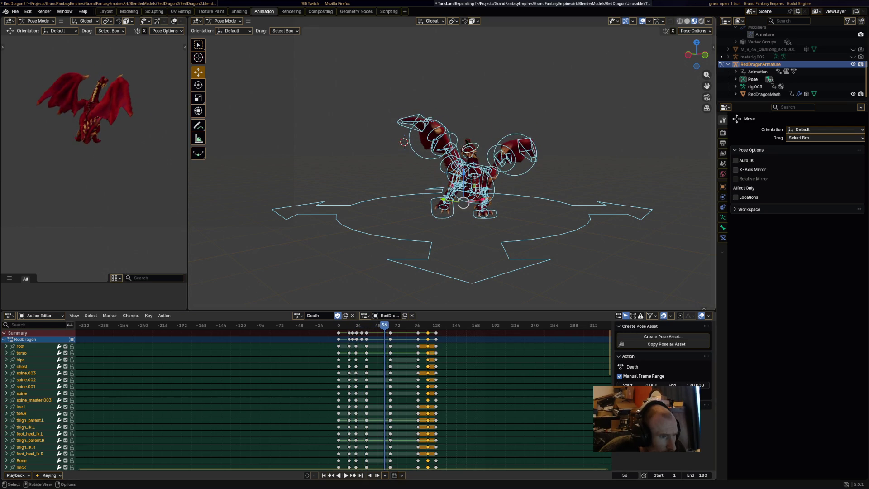
key(alt+Tab)
key(alt+Tab)
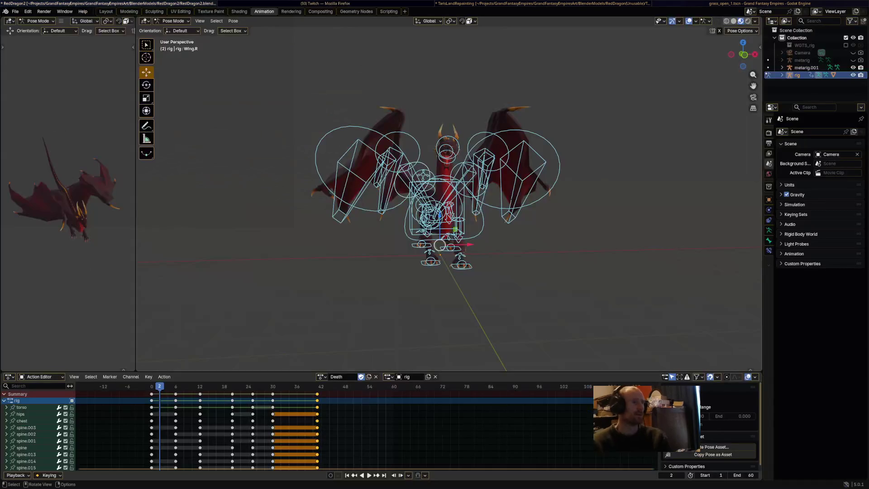
Replay the rig's Death action, then frame a close side view of the dragon
key(space)
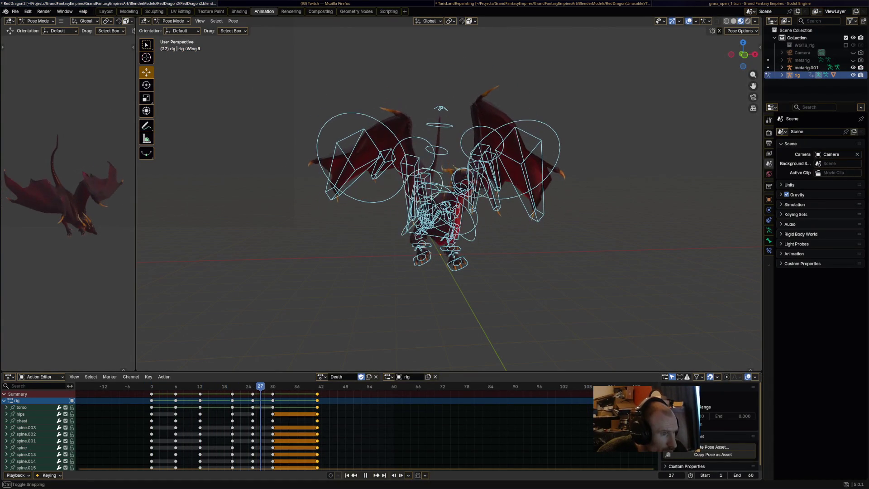
key(space)
middle_drag(434, 227, 371, 224)
scroll(448, 199, up, 3)
Rotate the neck bone and raise the head bone at frame 25
click(457, 206)
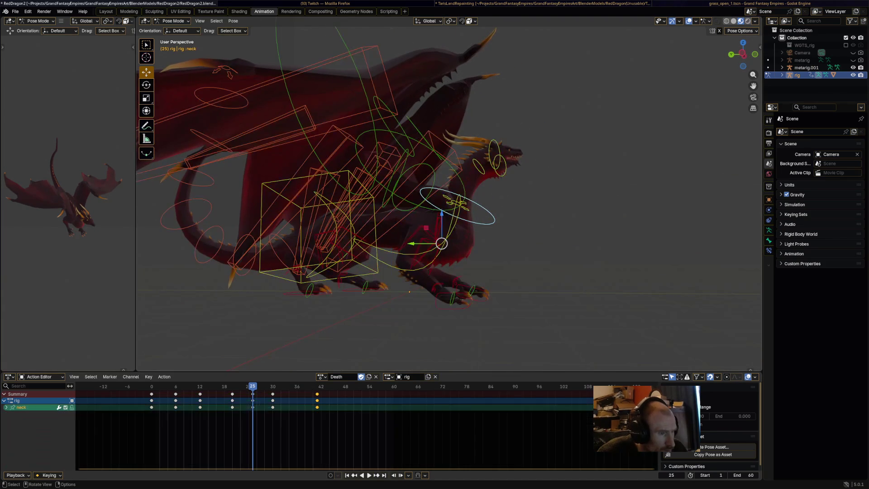
key(r)
click(528, 178)
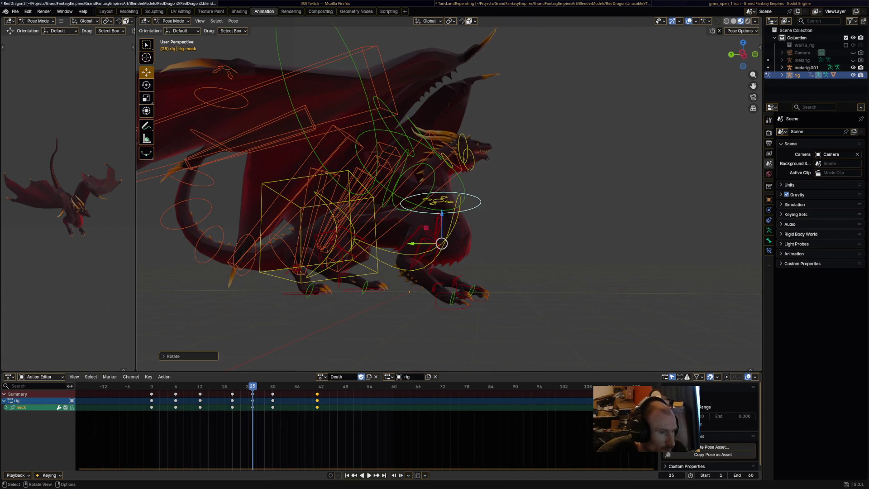
key(r)
key(Return)
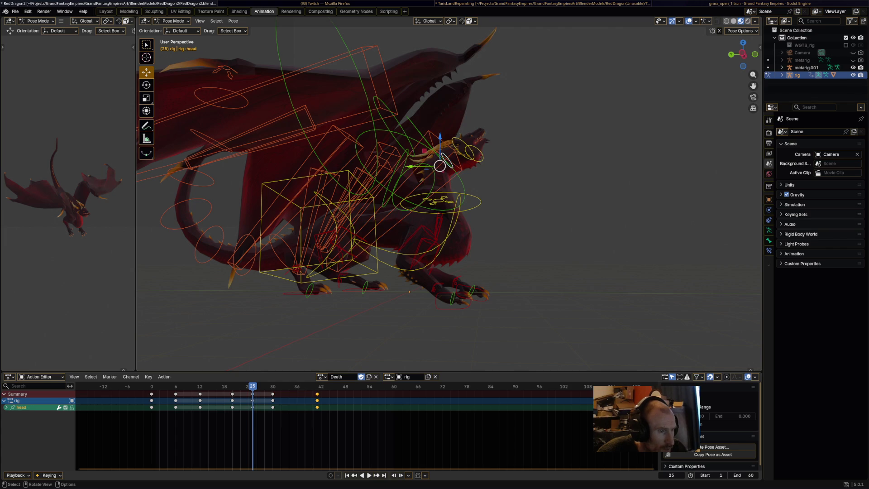
drag(440, 166, 440, 150)
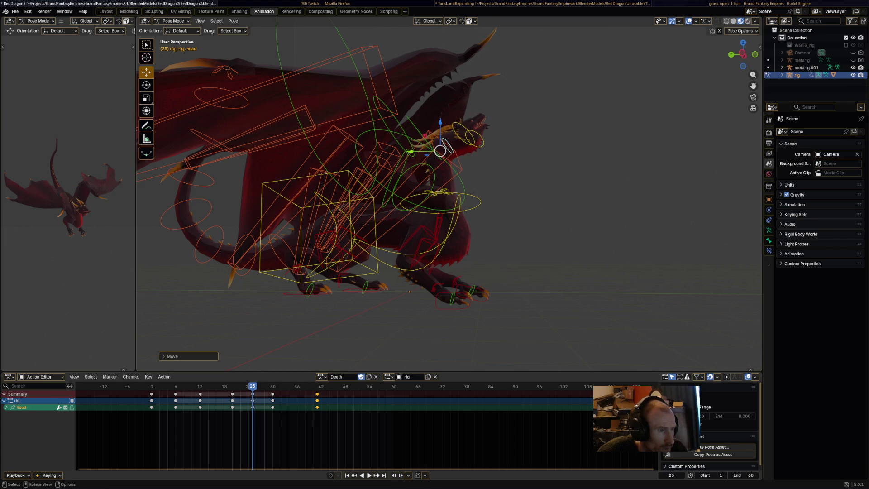
click(460, 117)
click(493, 152)
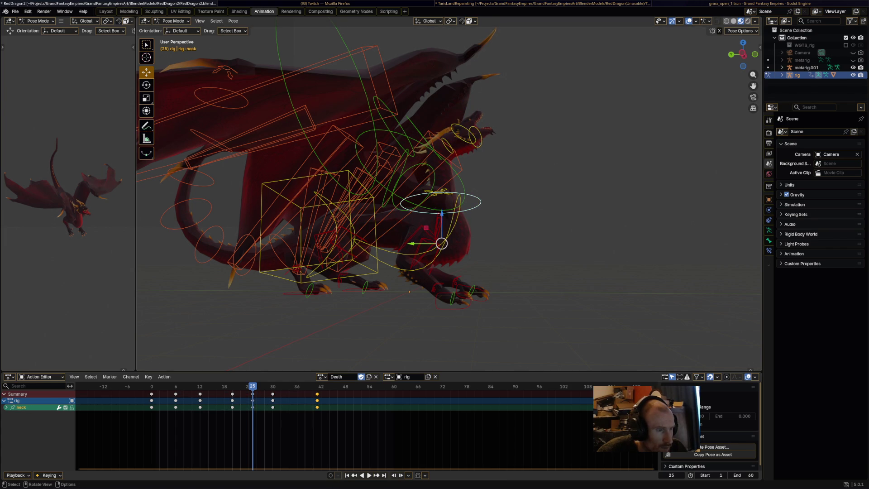
Rotate the neck and head further upward to refine the frame 25 pose
key(r)
click(480, 207)
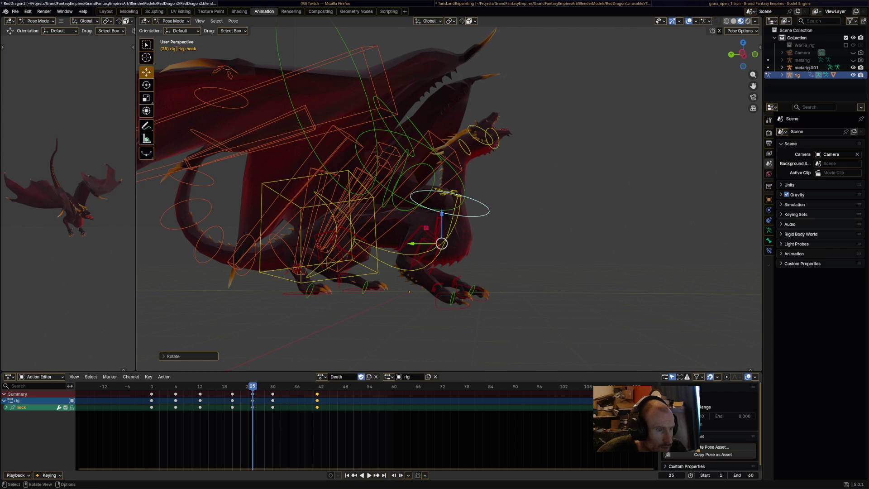
key(r)
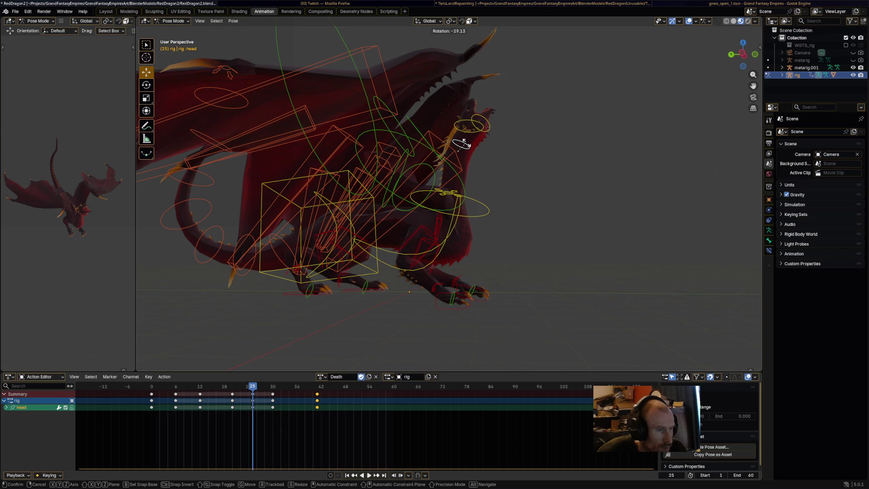
click(464, 143)
key(r)
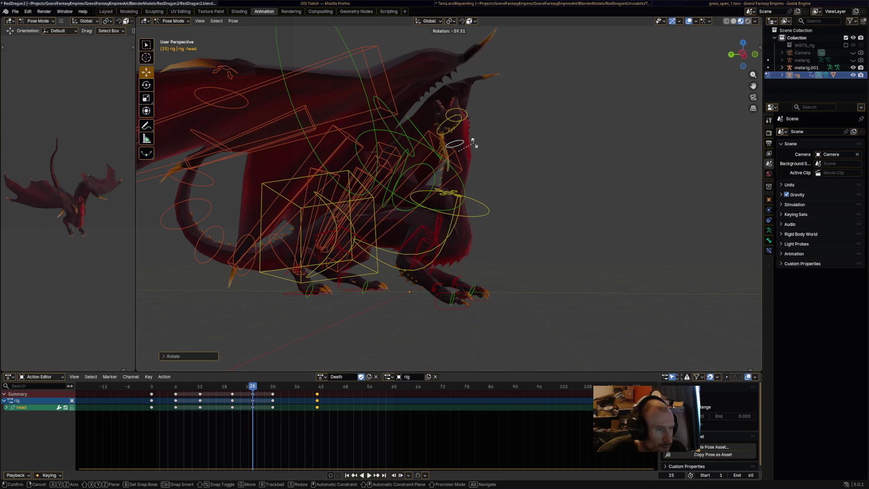
mouse_move(457, 181)
middle_down()
mouse_move(398, 181)
mouse_move(498, 178)
middle_up()
key(r)
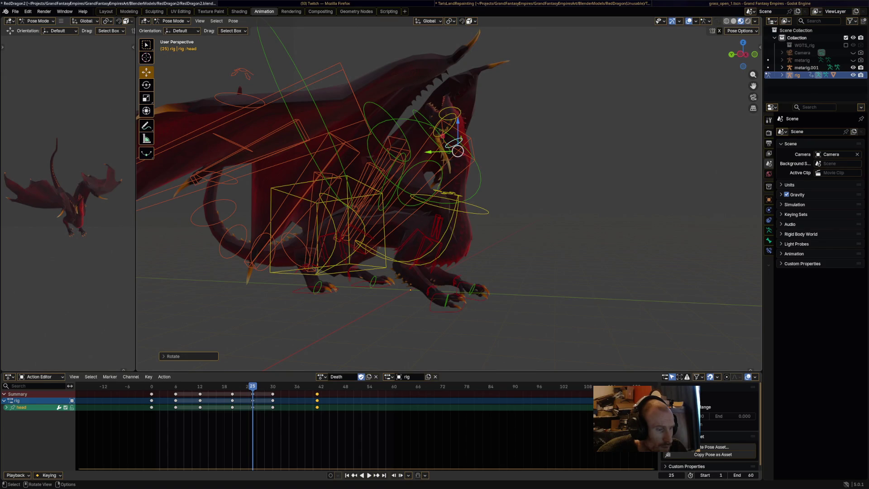
Keyframe all bones at frame 25 and play the animation to check the pose
key(a)
key(i)
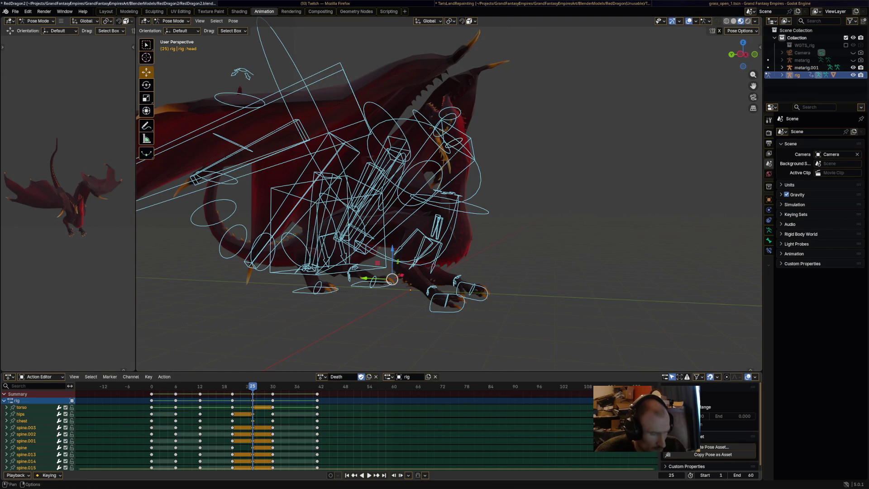
key(space)
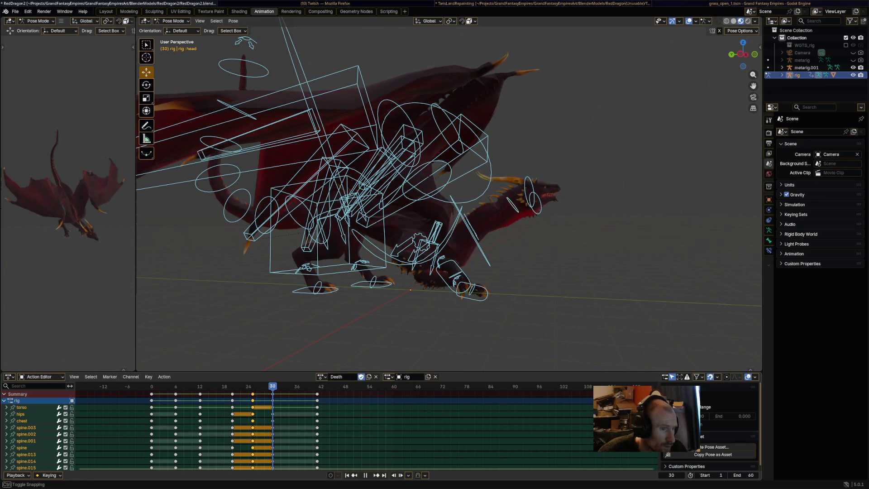
At frame 30, rotate the neck to lift the head, undo the head tilt, and replay the collapse
click(462, 220)
key(r)
click(547, 194)
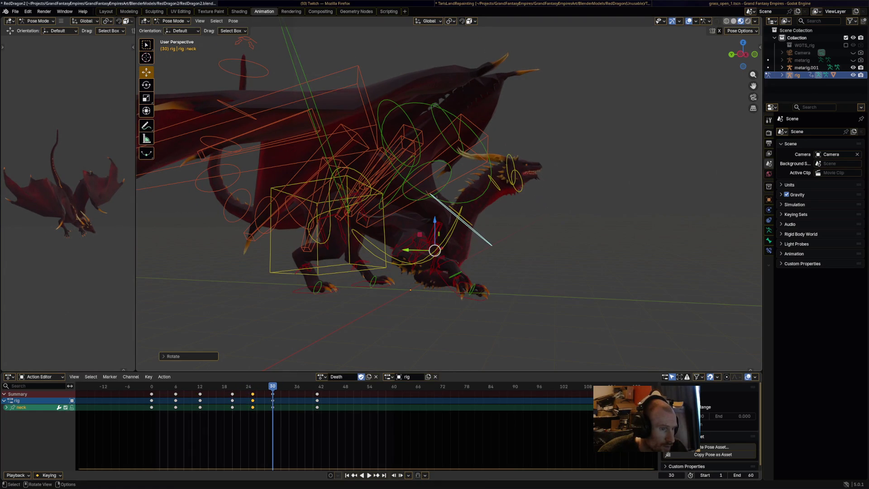
key(r)
key(Return)
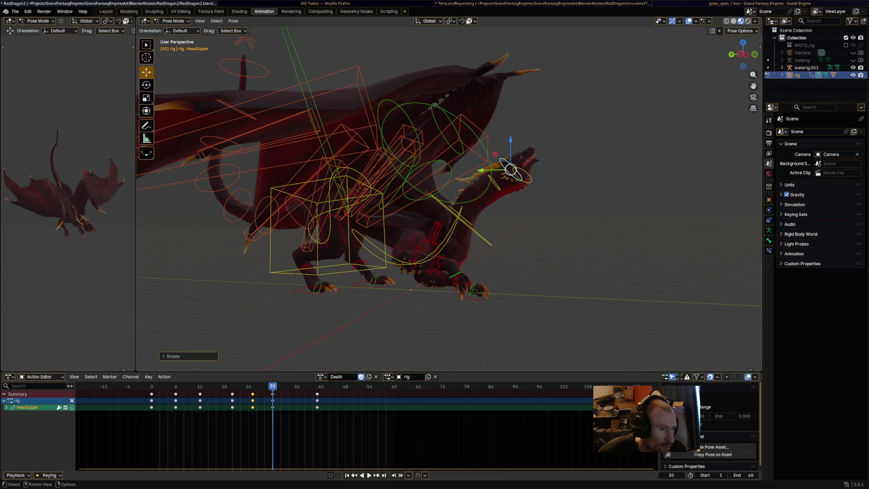
key(ctrl+z)
key(ctrl+z)
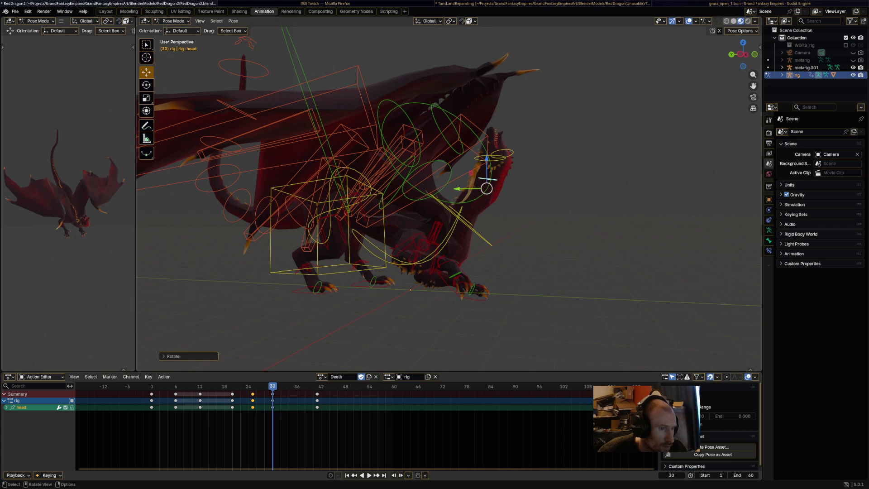
key(a)
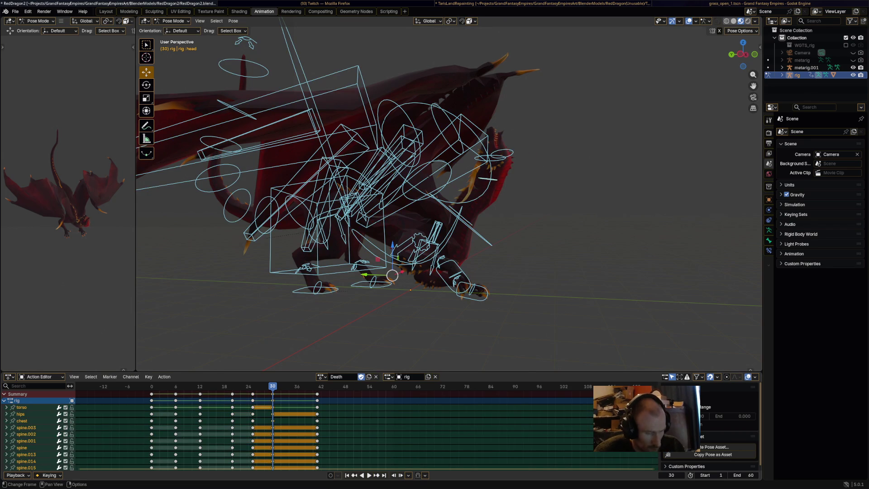
key(space)
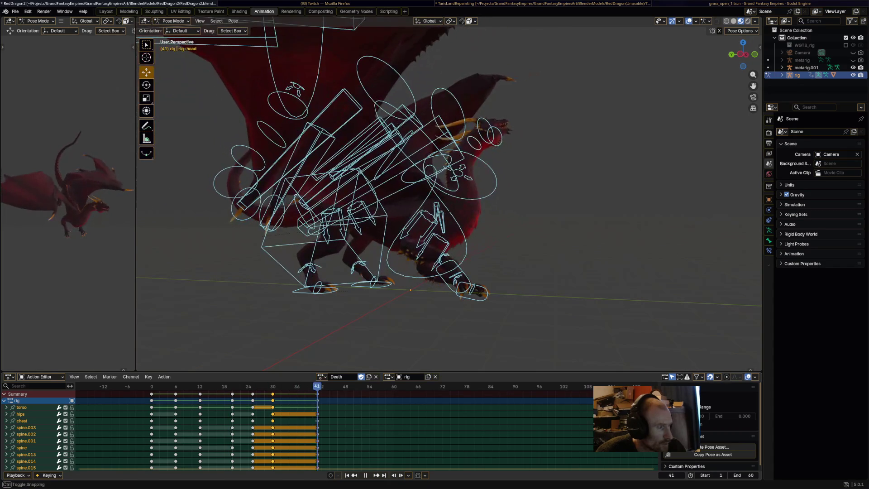
middle_drag(435, 204, 484, 190)
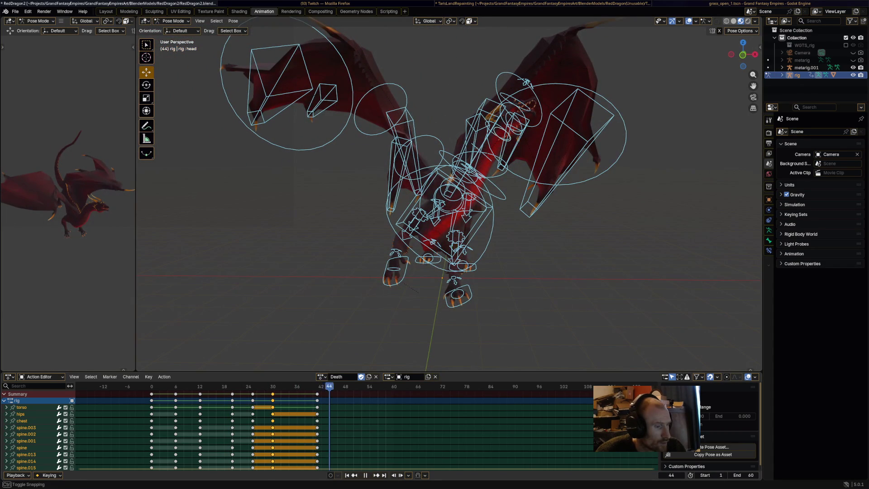
Move the torso bone up and right, cancelling the trial chest and torso rotations
click(448, 213)
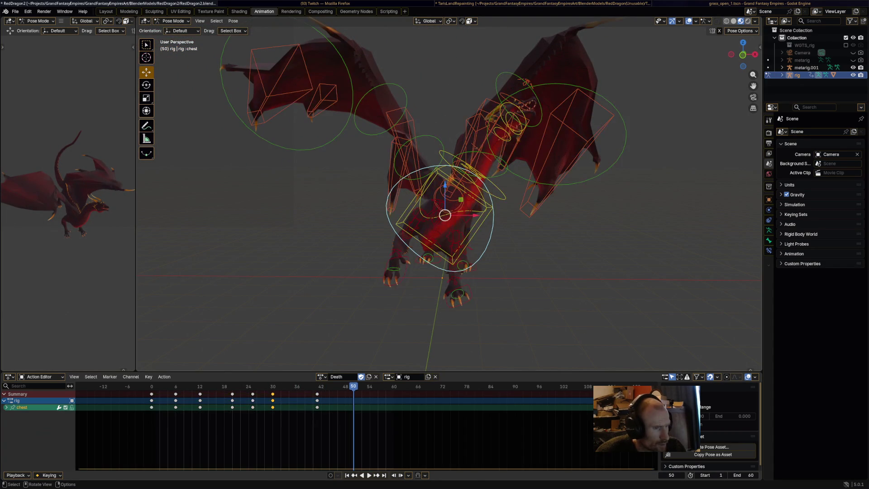
key(r)
right_click(507, 276)
click(445, 216)
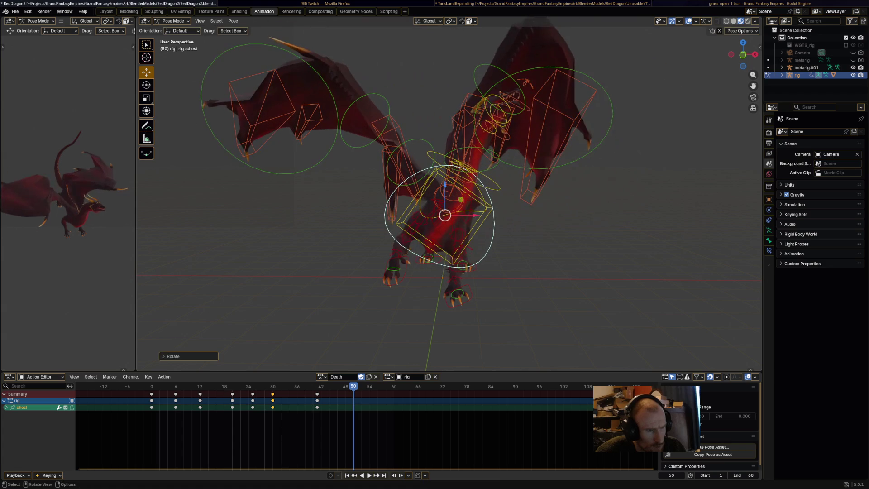
drag(444, 215, 466, 220)
key(r)
right_click(541, 281)
Reposition the foot_ik.R, front_foot_ik.R and front_foot_ik.L bones
click(427, 260)
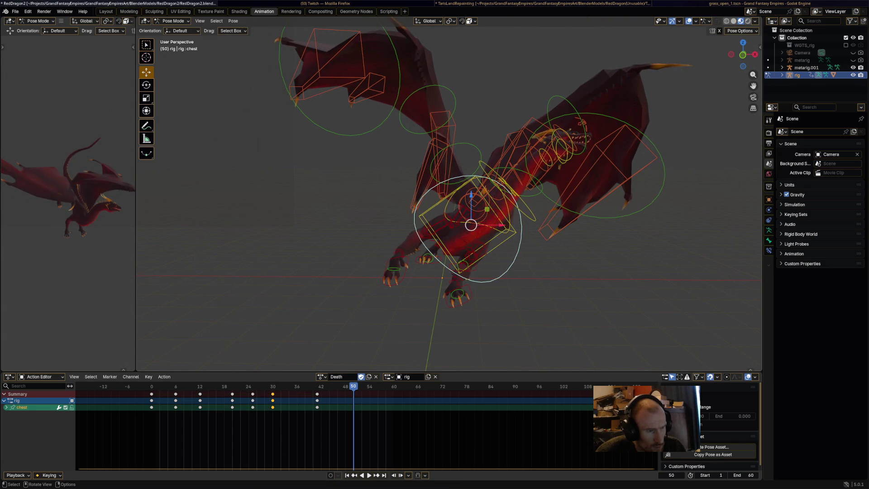
drag(427, 260, 422, 232)
click(393, 276)
mouse_move(393, 276)
mouse_down()
mouse_move(424, 232)
mouse_move(415, 227)
mouse_up()
drag(459, 299, 434, 294)
key(r)
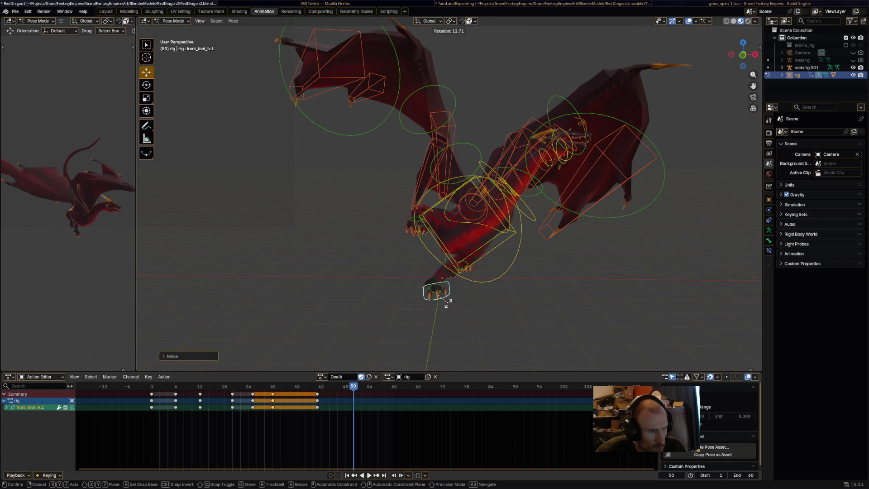
Rotate the foot bones into the slumped stance
mouse_move(436, 293)
middle_down()
mouse_move(477, 287)
mouse_move(462, 291)
mouse_move(466, 279)
mouse_move(325, 303)
middle_up()
key(r)
click(452, 294)
key(r)
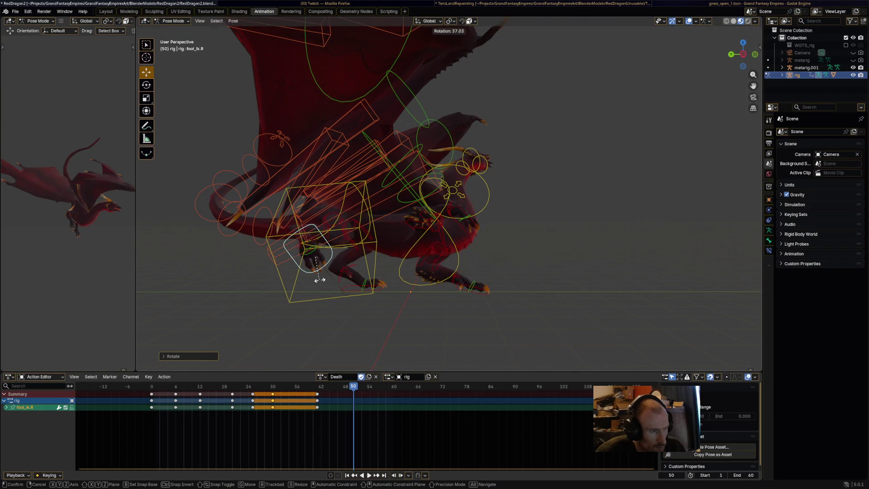
click(319, 280)
mouse_move(316, 257)
middle_down()
mouse_move(349, 248)
mouse_move(335, 280)
mouse_move(348, 316)
mouse_move(310, 291)
mouse_move(387, 300)
mouse_move(311, 291)
mouse_move(441, 242)
middle_up()
key(g)
right_click(351, 252)
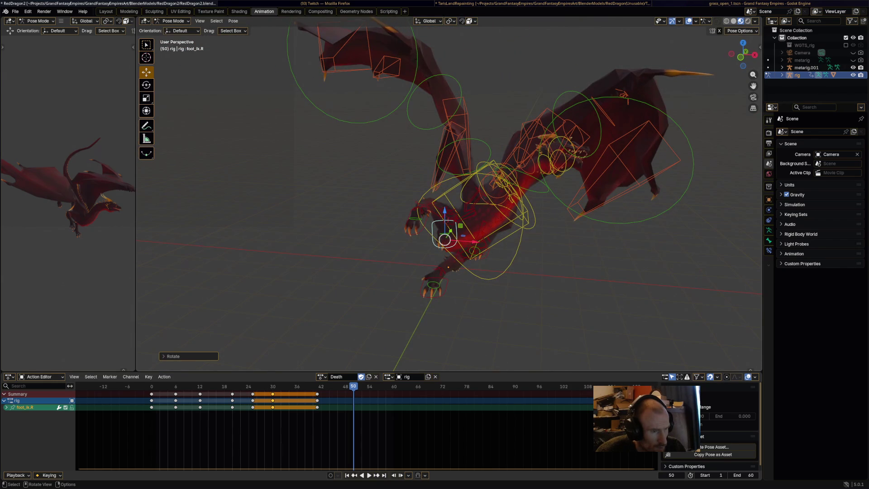
Rotate the neck, HeadUpper and head bones to droop the dragon's head
click(480, 187)
mouse_move(479, 188)
middle_down()
mouse_move(453, 190)
mouse_move(476, 206)
middle_up()
key(r)
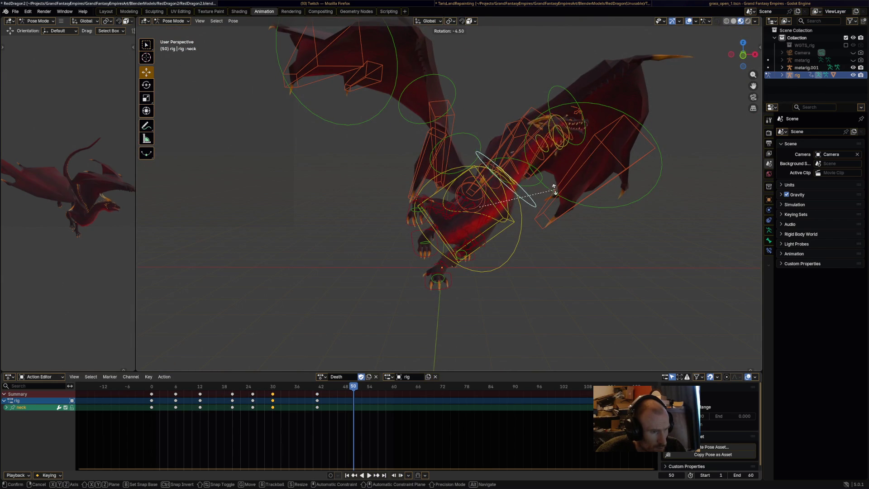
click(540, 159)
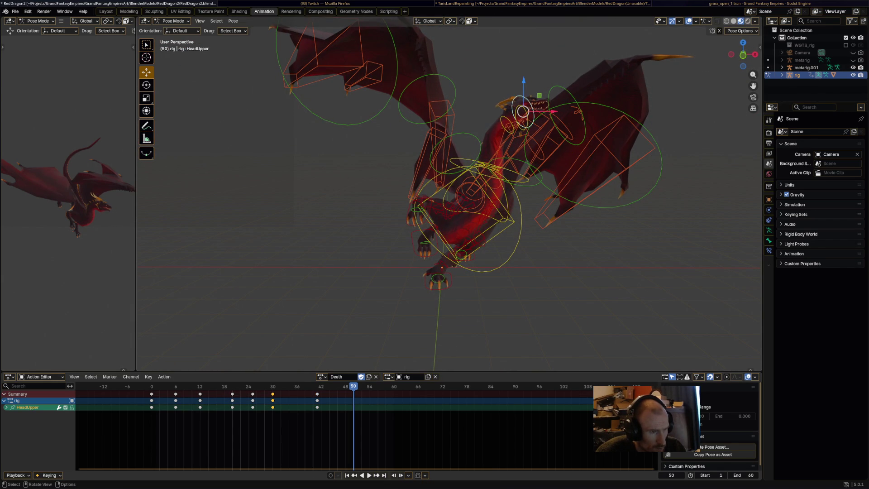
key(r)
click(535, 101)
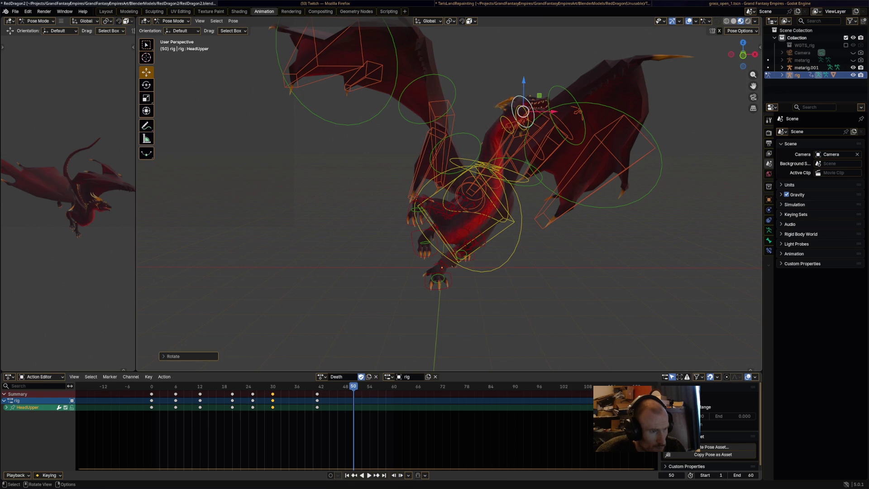
key(r)
click(504, 116)
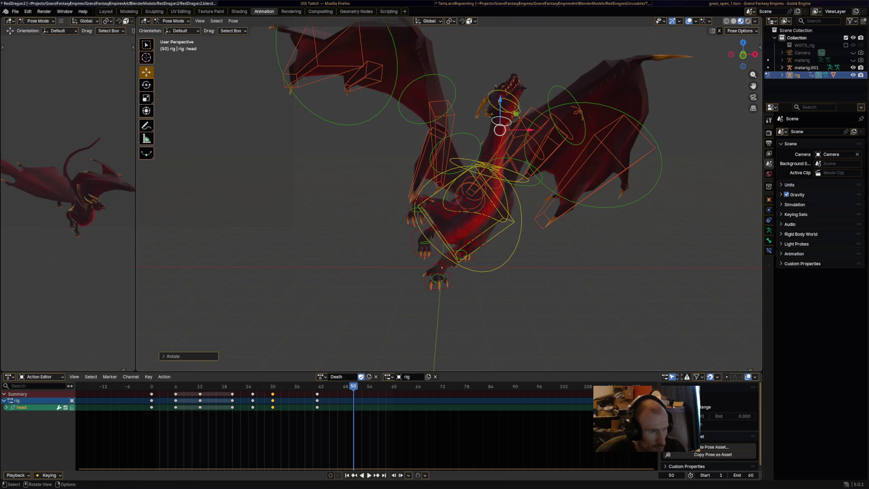
key(r)
key(Return)
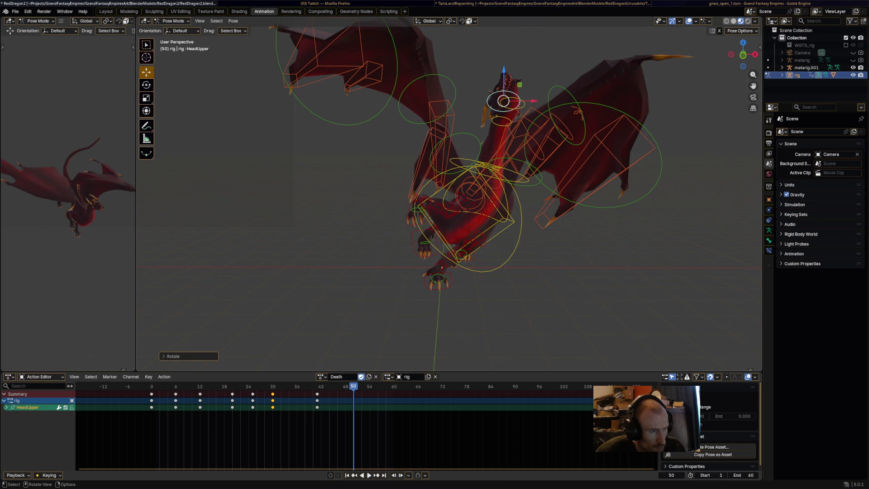
Rotate the chest and hips bones so the body slumps down
click(471, 199)
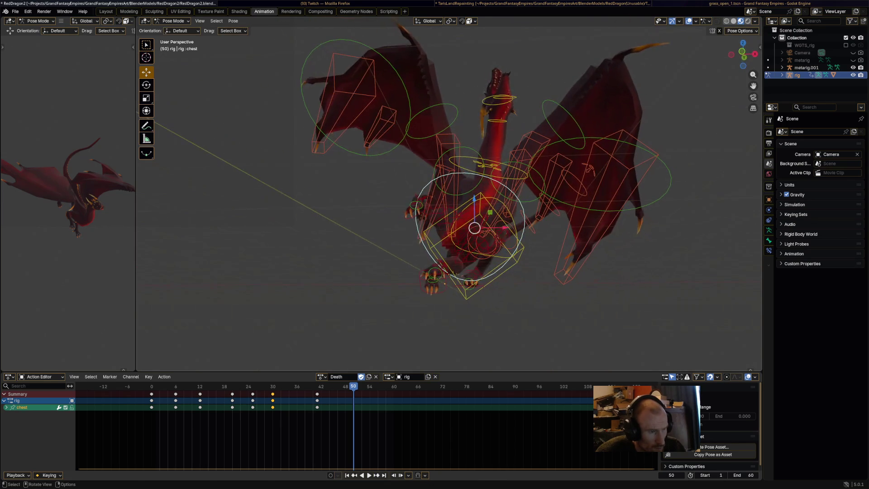
key(r)
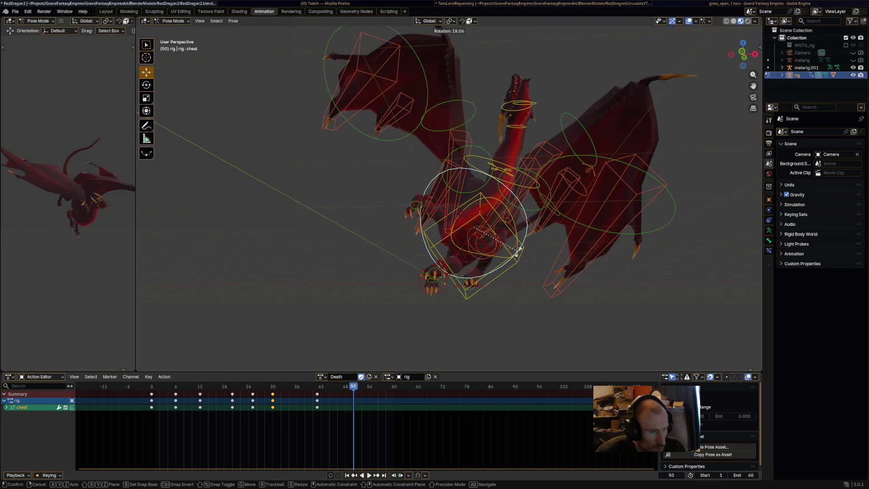
key(Return)
middle_drag(517, 254, 532, 230)
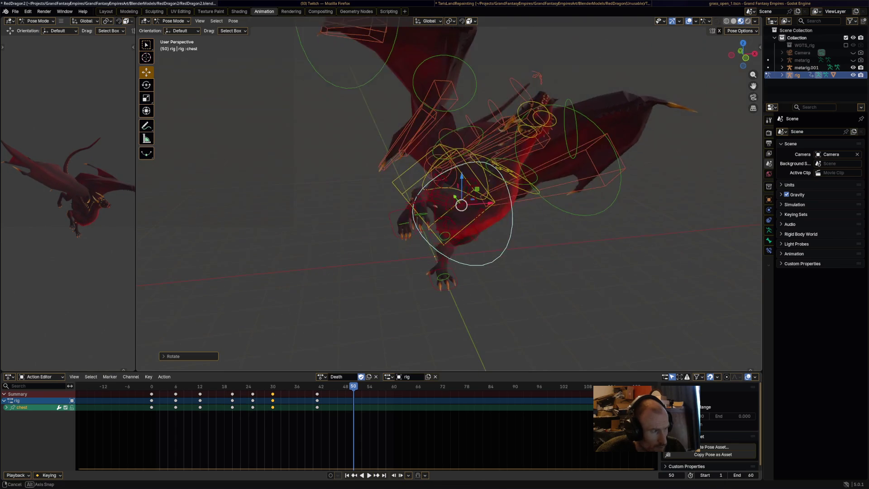
key(r)
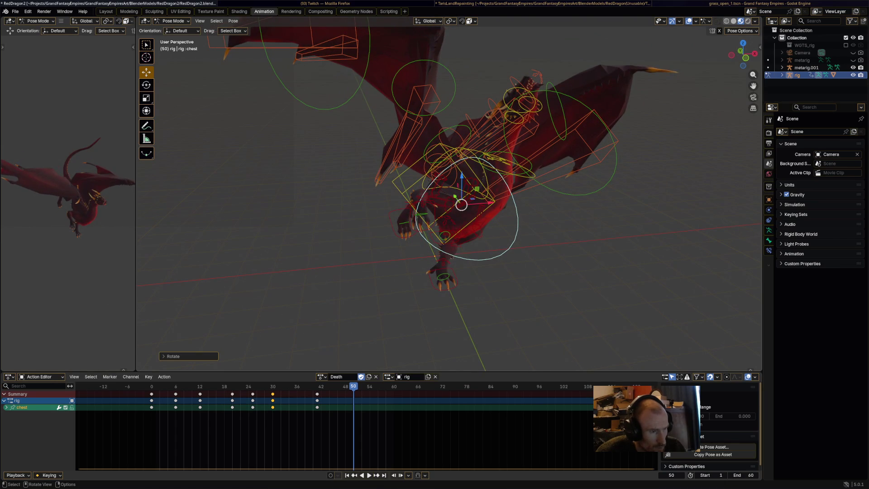
middle_drag(498, 205, 475, 219)
click(475, 219)
key(r)
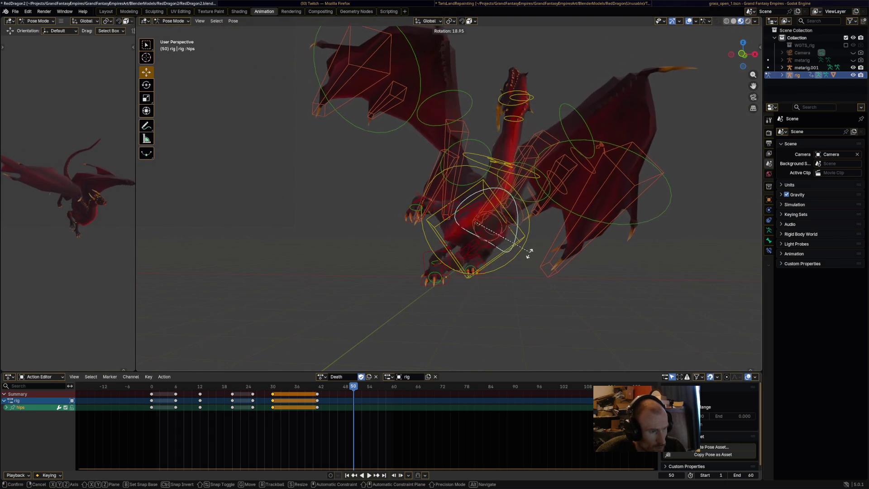
key(Return)
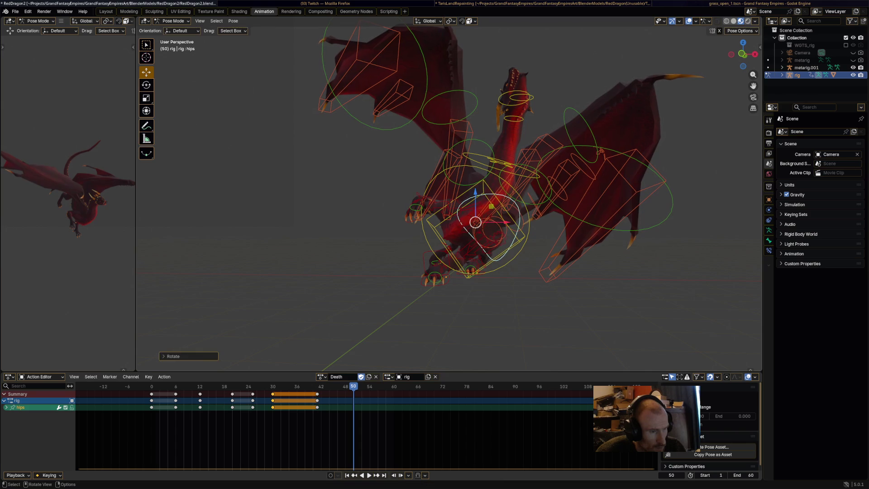
mouse_move(475, 217)
middle_down()
mouse_move(439, 181)
mouse_move(452, 190)
middle_up()
Rotate the Wing.001.R and Wing.002.R bones to swing the right wing upward
click(495, 199)
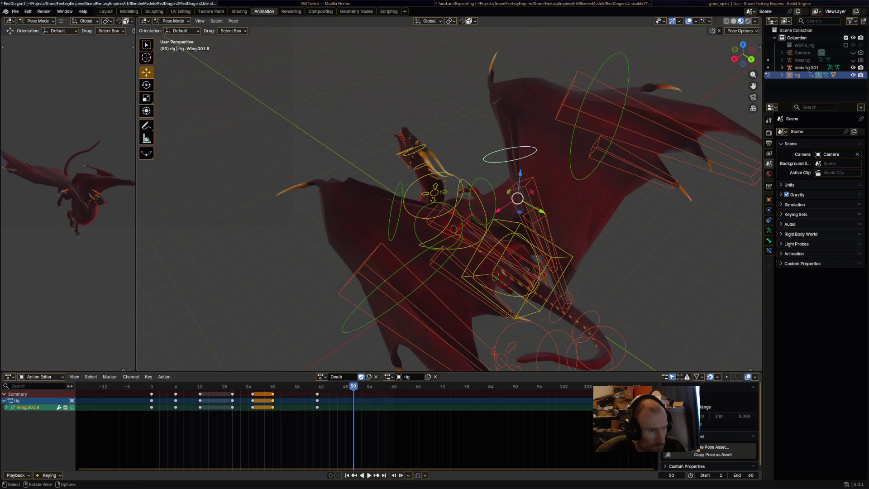
key(r)
click(569, 153)
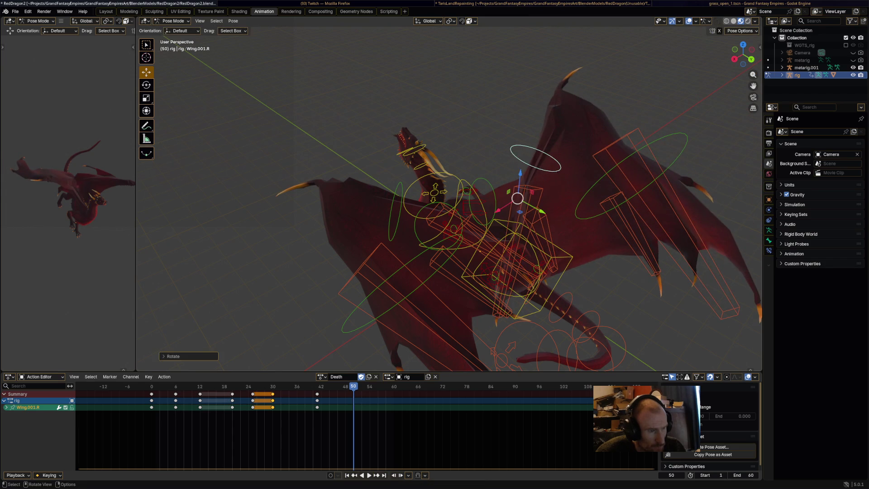
key(r)
key(Return)
middle_drag(453, 203, 479, 213)
Rotate and move the w_feather.003.R feather bone to finish the right wing pose
click(534, 245)
key(r)
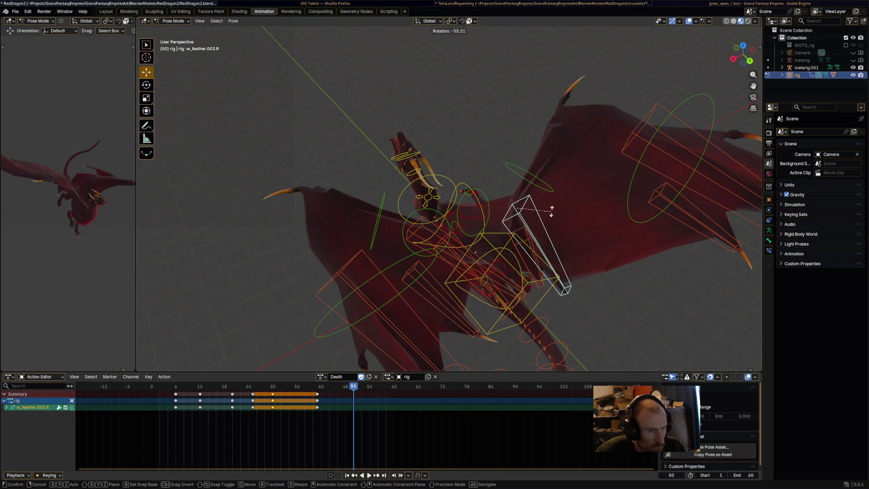
click(543, 225)
drag(515, 209, 560, 198)
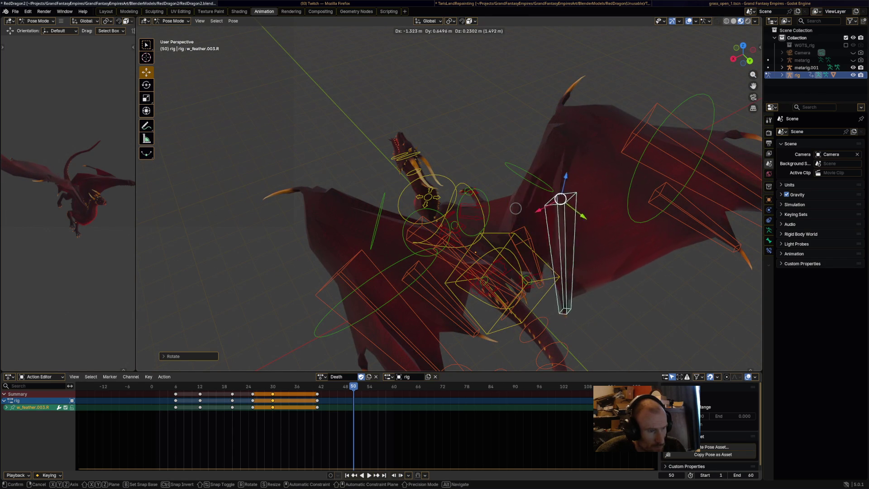
click(515, 208)
mouse_move(516, 208)
middle_down()
mouse_move(444, 222)
mouse_move(415, 280)
mouse_move(362, 253)
middle_up()
key(r)
click(389, 266)
mouse_move(470, 227)
middle_down()
mouse_move(597, 212)
mouse_move(613, 229)
middle_up()
click(561, 220)
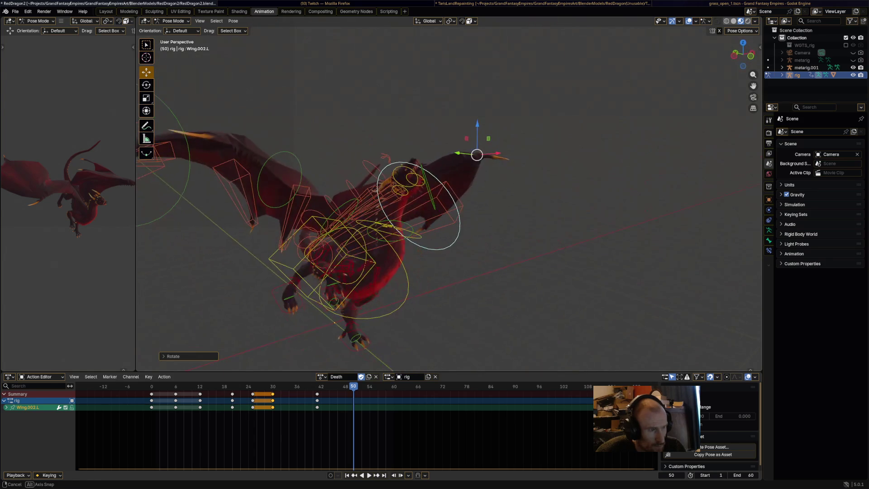
Rotate the front_foot_ik.R and front_foot_ik.L bones, then keyframe all bones at frame 40
key(a)
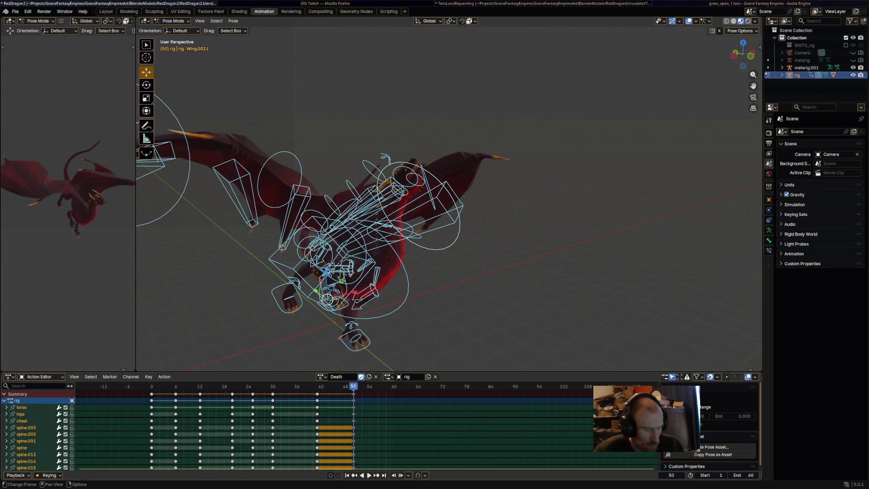
key(space)
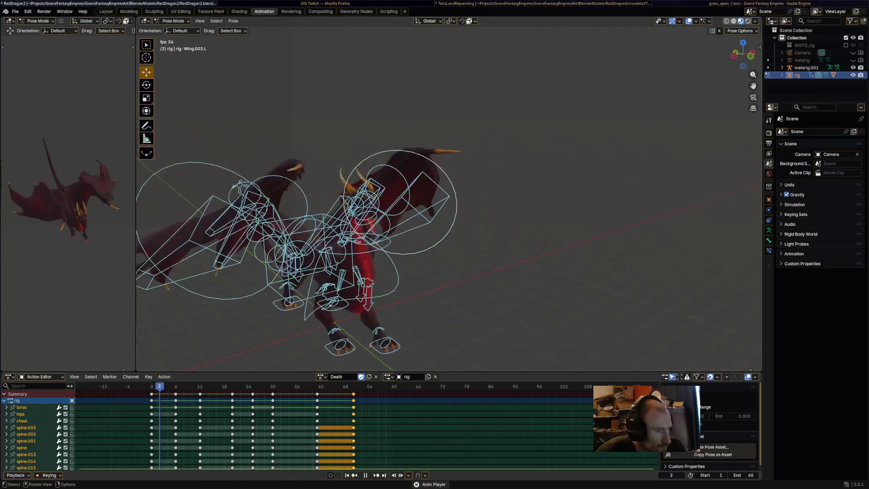
key(space)
key(space)
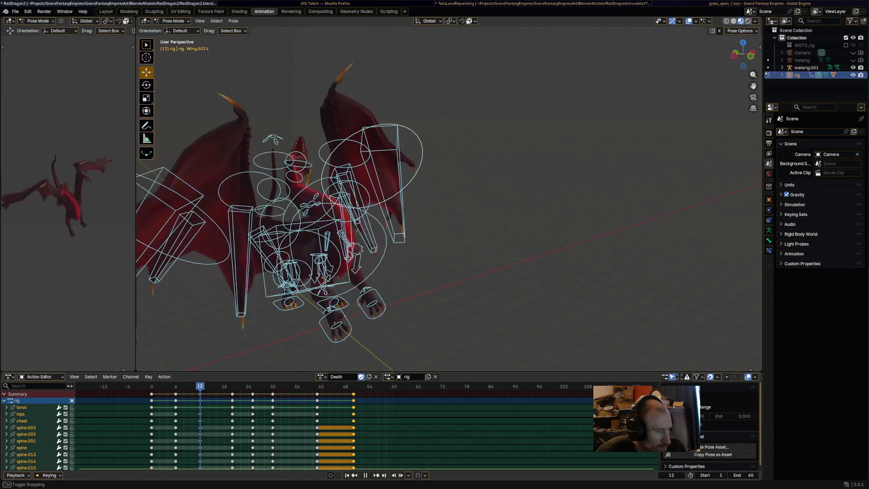
middle_drag(408, 271, 480, 310)
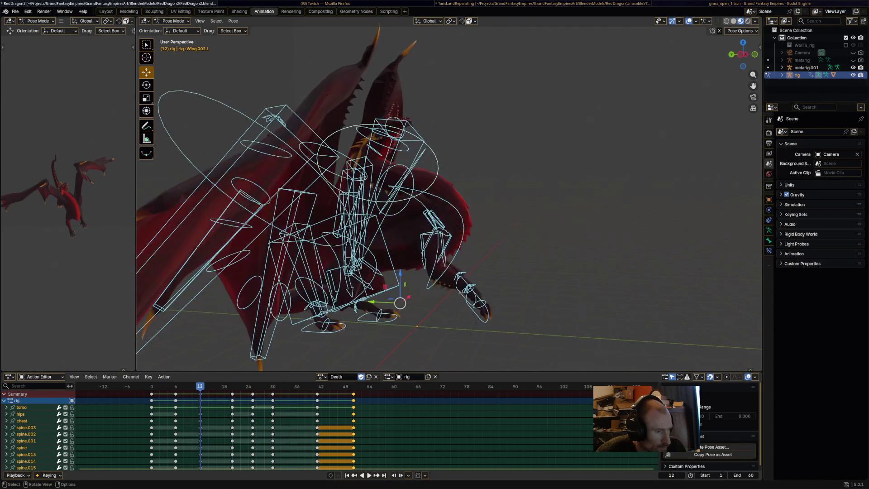
click(482, 311)
click(479, 327)
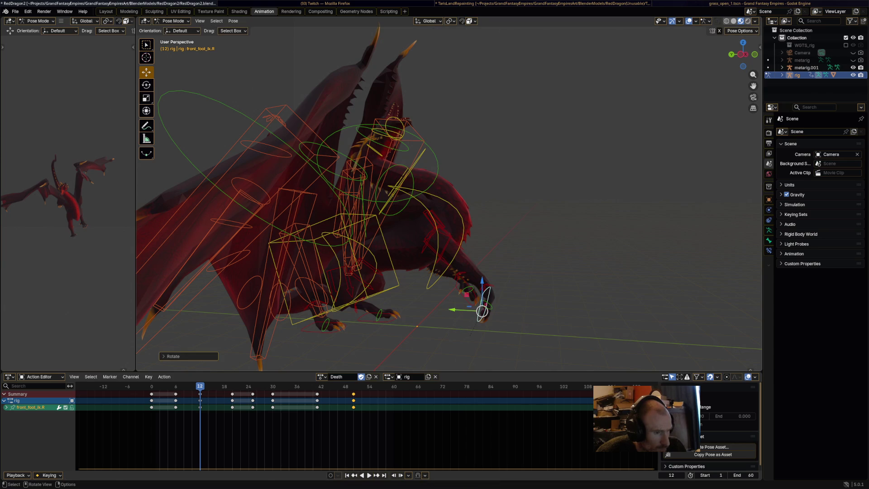
click(466, 292)
key(r)
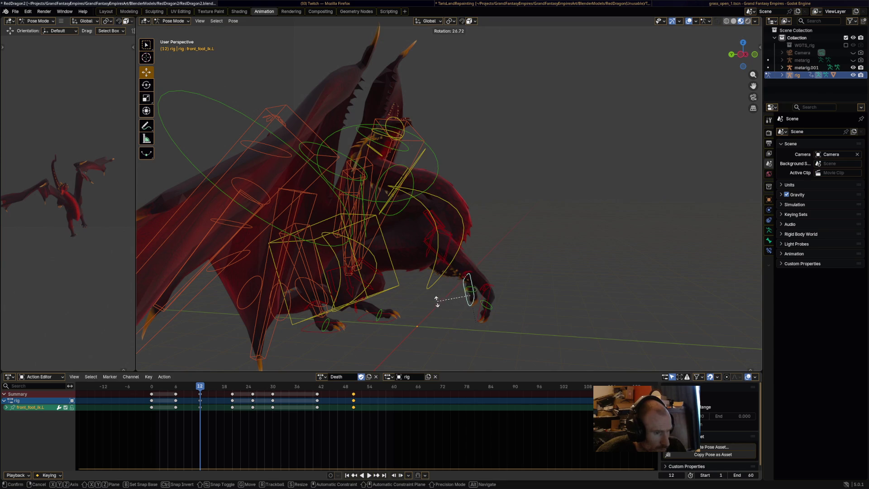
click(437, 300)
key(a)
key(i)
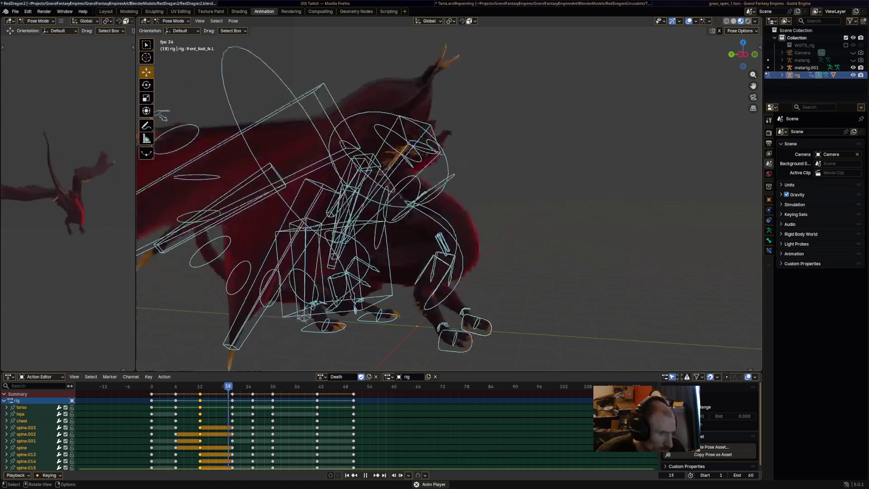
Replay the Death animation, then zoom in and select the w_feather.001.L bone
key(space)
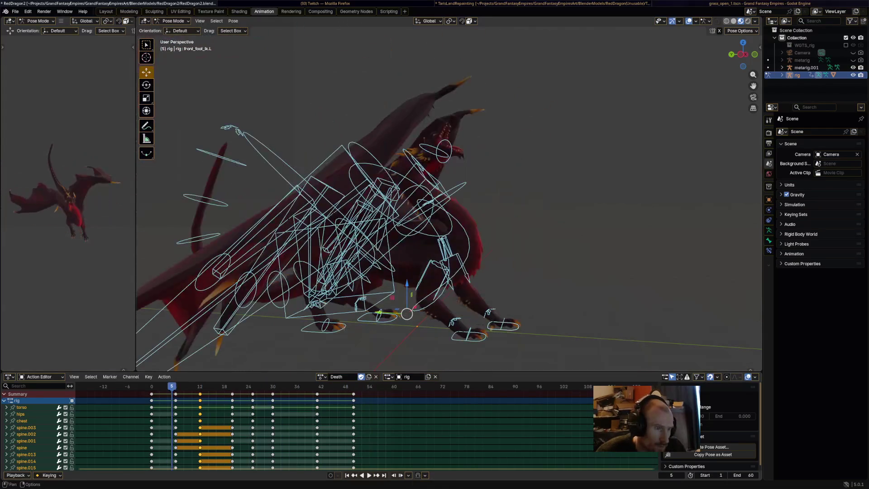
key(space)
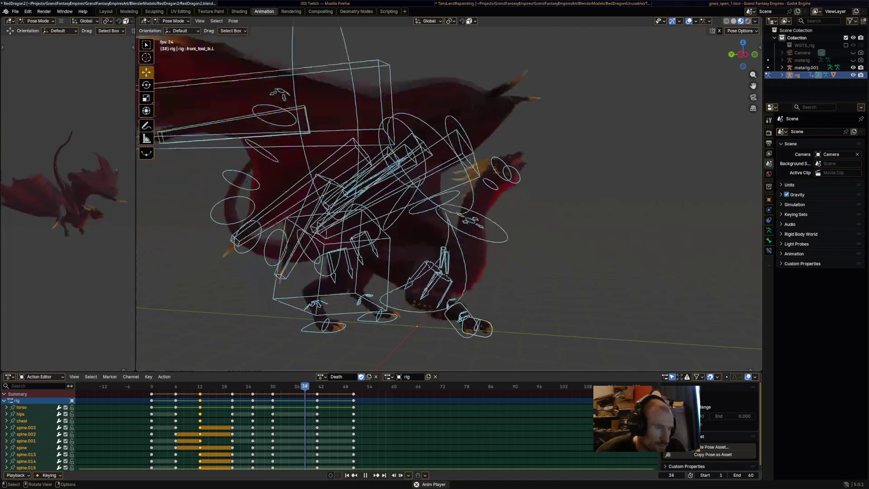
middle_drag(448, 204, 543, 204)
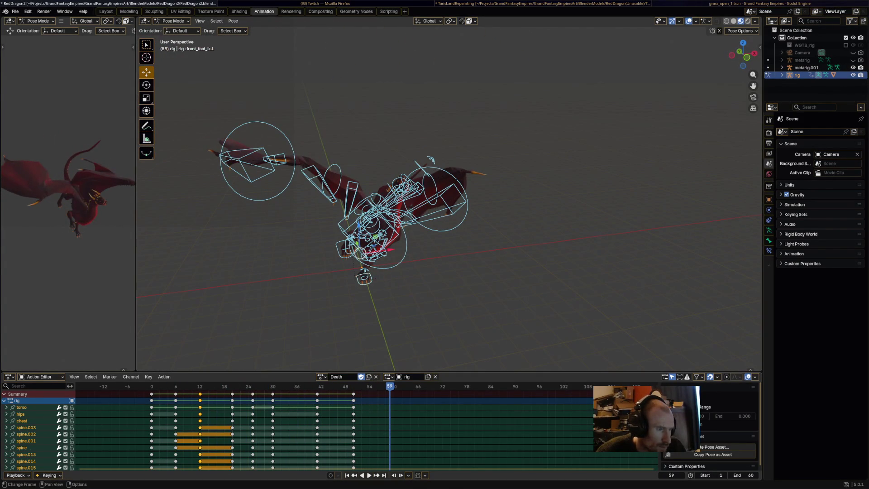
shift+middle_drag(448, 204, 461, 179)
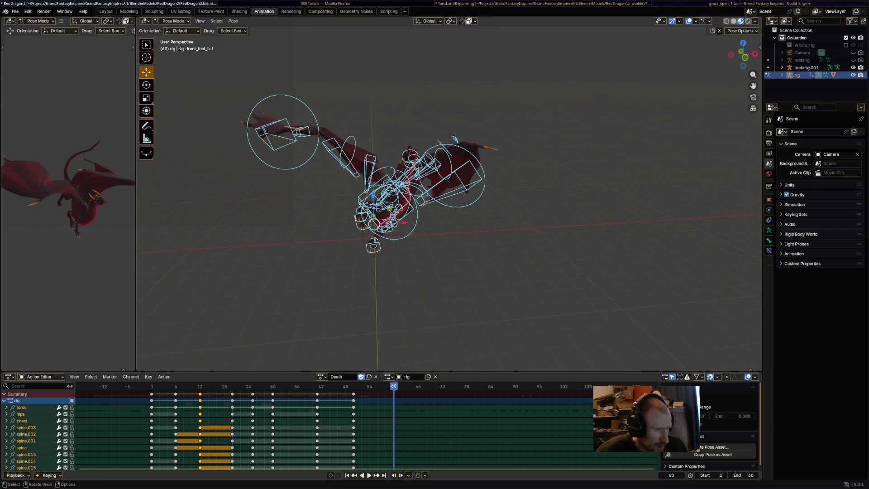
scroll(392, 213, up, 6)
click(488, 172)
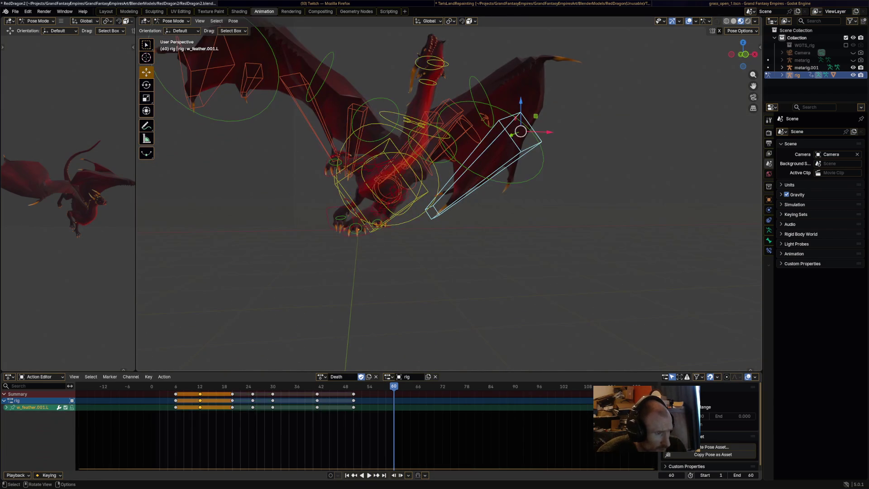
Rotate and move the torso bone to tilt the dragon's body and wings
click(391, 195)
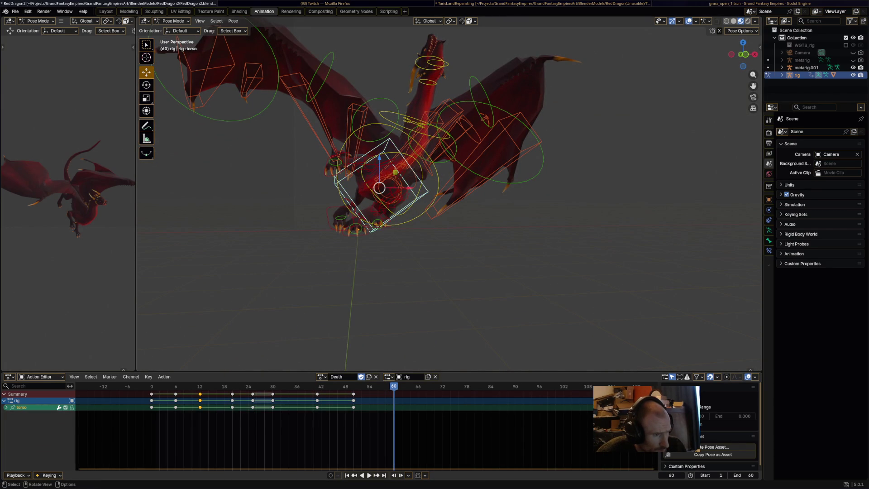
key(r)
key(Return)
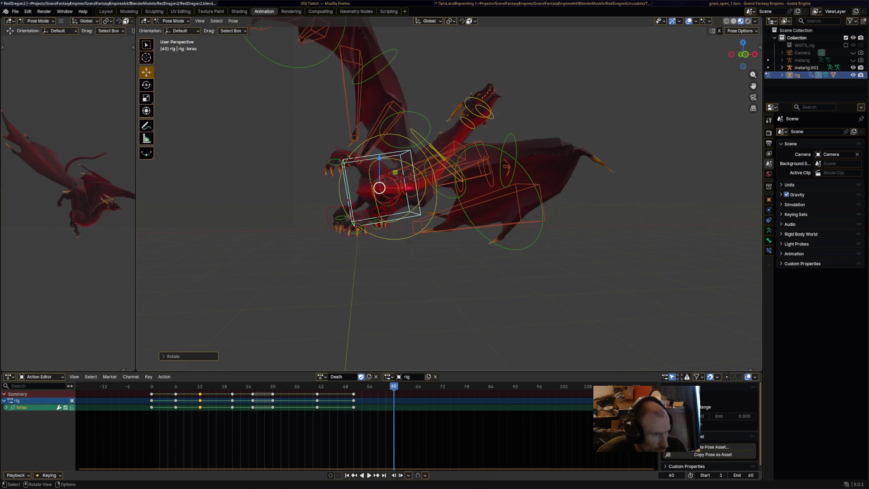
key(g)
key(Return)
middle_drag(447, 199, 525, 207)
Curl the tail by rotating the spine.002 bone and spine_master.003 control
click(326, 199)
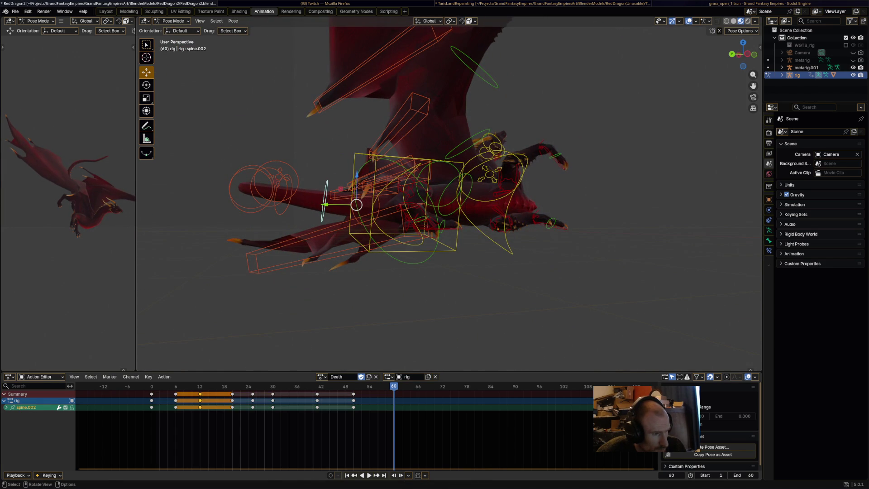
key(r)
click(334, 220)
middle_drag(335, 220, 443, 208)
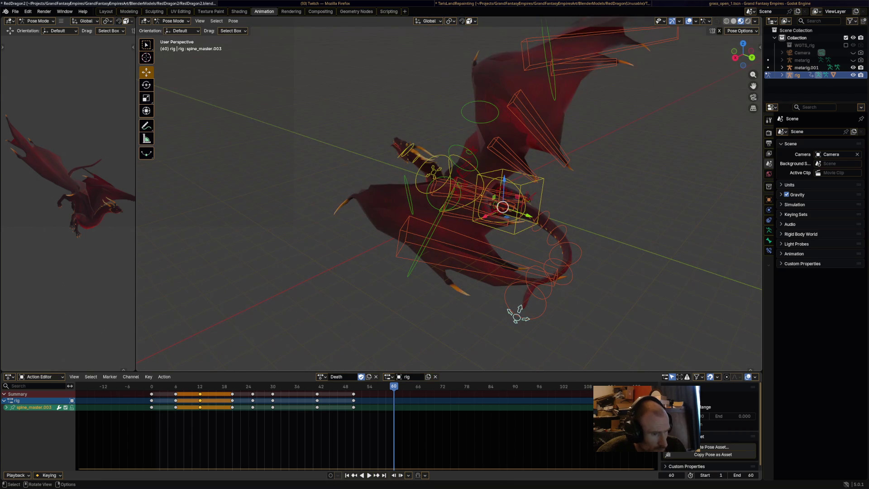
key(r)
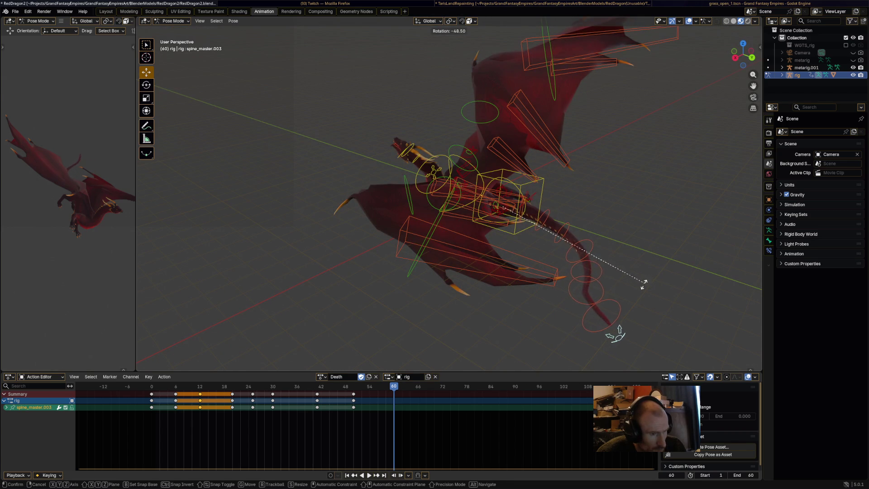
click(644, 283)
key(r)
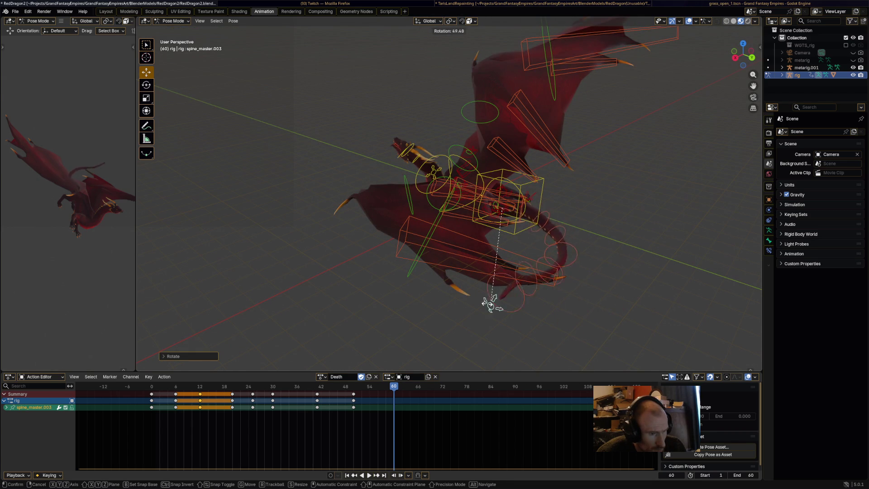
mouse_move(612, 330)
middle_down()
mouse_move(528, 257)
mouse_move(405, 300)
mouse_move(548, 323)
mouse_move(485, 263)
middle_up()
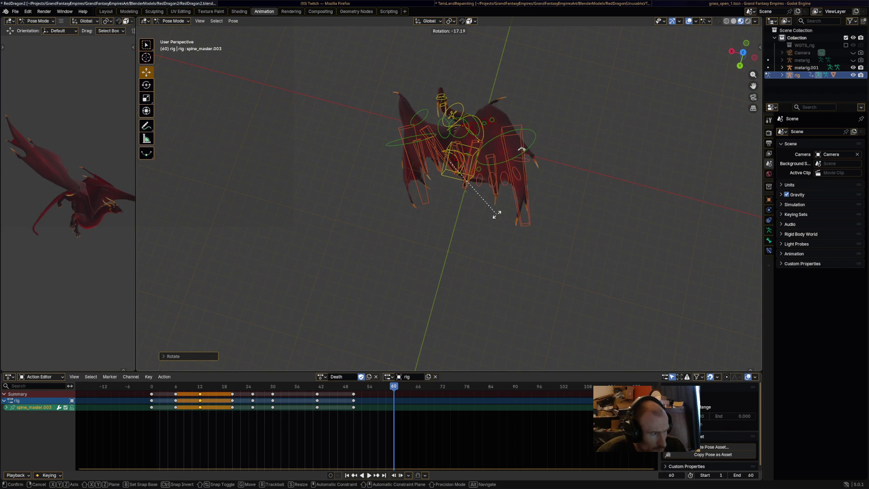
mouse_move(512, 234)
middle_down()
mouse_move(566, 283)
mouse_move(576, 243)
mouse_move(532, 227)
middle_up()
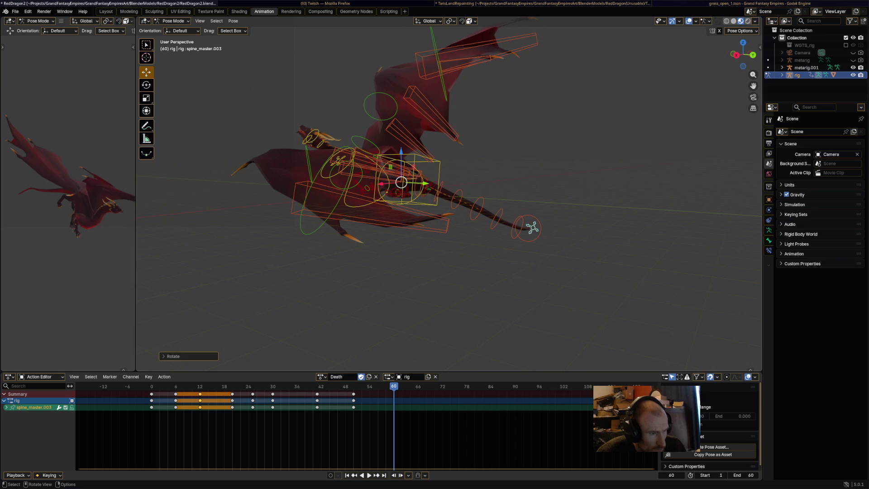
click(482, 159)
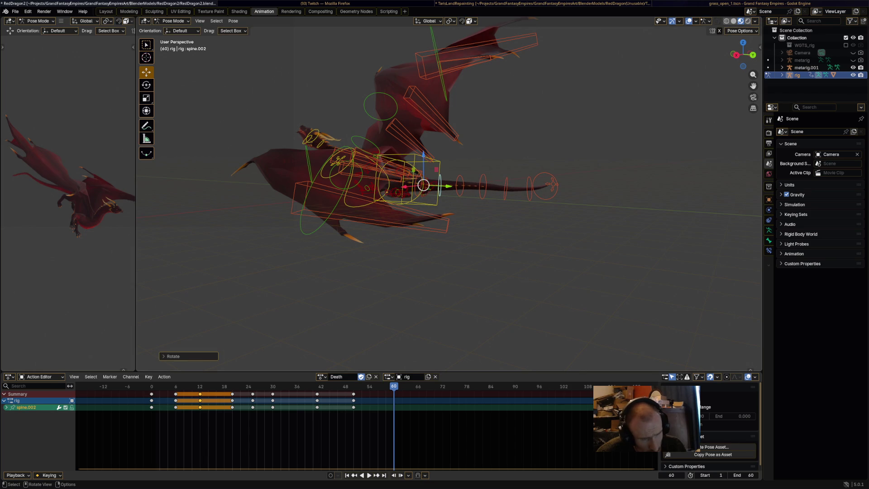
Rotate the spine and spine.013 tail bones to finish the tail curl
mouse_move(453, 190)
middle_down()
mouse_move(475, 180)
mouse_move(471, 200)
middle_up()
click(482, 213)
key(r)
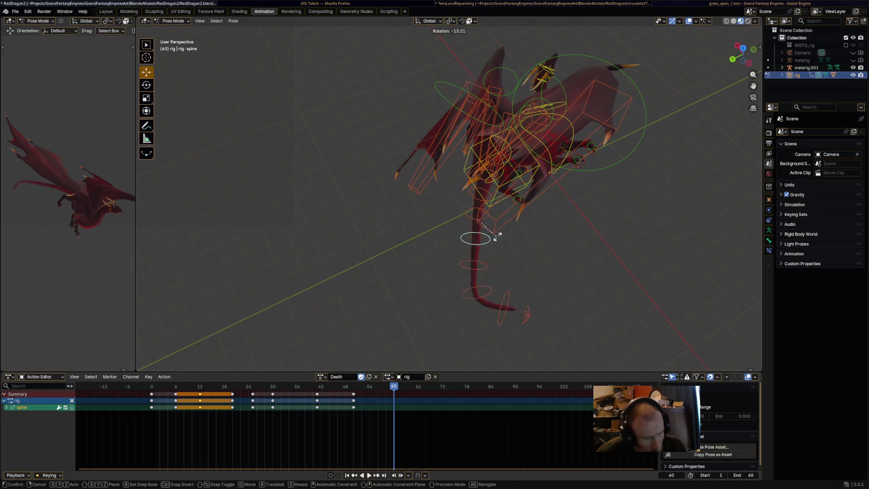
click(505, 225)
click(508, 251)
key(r)
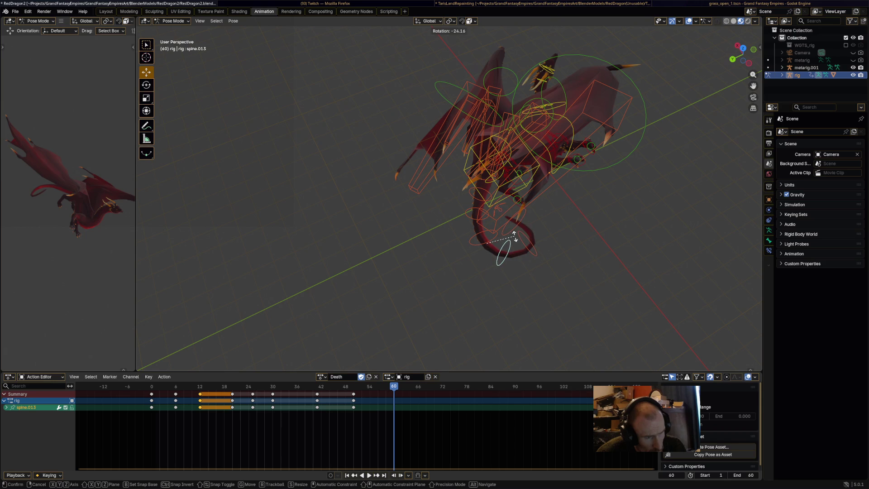
click(513, 234)
mouse_move(485, 242)
middle_down()
mouse_move(527, 183)
mouse_move(502, 179)
mouse_move(481, 207)
middle_up()
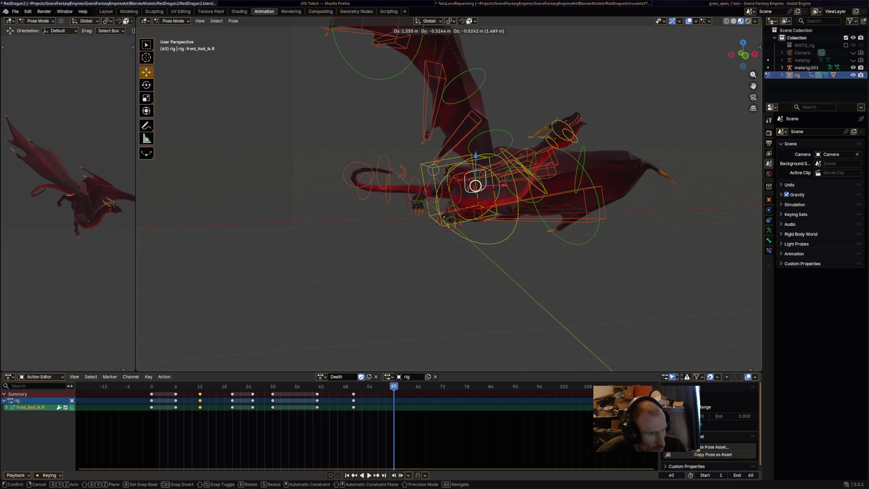
Lower the foot IK control vertically and adjust its angle at frame 40
middle_drag(481, 207, 439, 212)
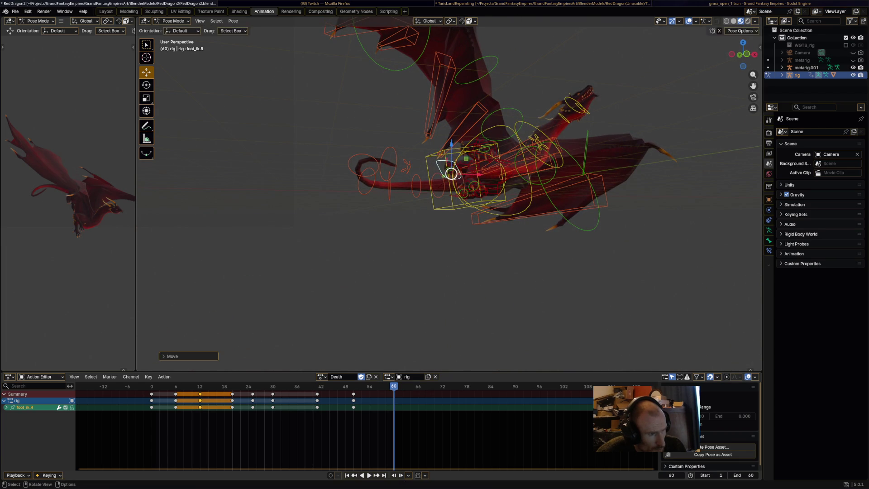
middle_drag(439, 211, 429, 194)
key(g)
key(z)
click(492, 201)
middle_drag(492, 202, 446, 201)
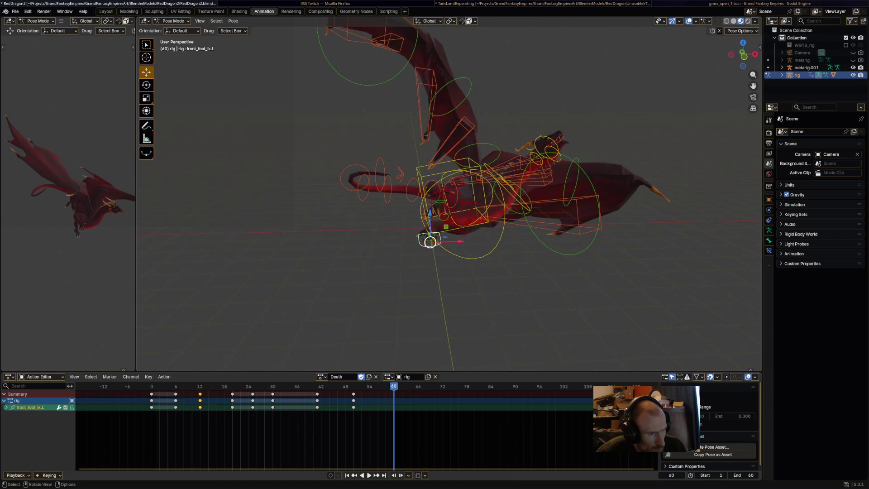
click(419, 255)
Shift the front_foot_ik.L control along the X axis
middle_drag(452, 203, 452, 204)
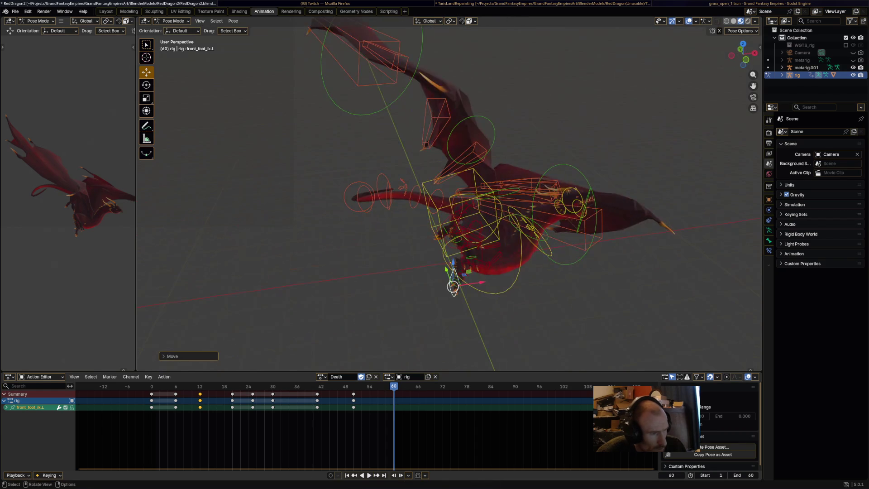
key(g)
key(x)
click(434, 284)
mouse_move(434, 284)
middle_down()
mouse_move(470, 262)
mouse_move(441, 269)
mouse_move(455, 270)
middle_up()
Rotate the neck, HeadUpper and head bones to lift the dragon's head
key(r)
key(Return)
key(r)
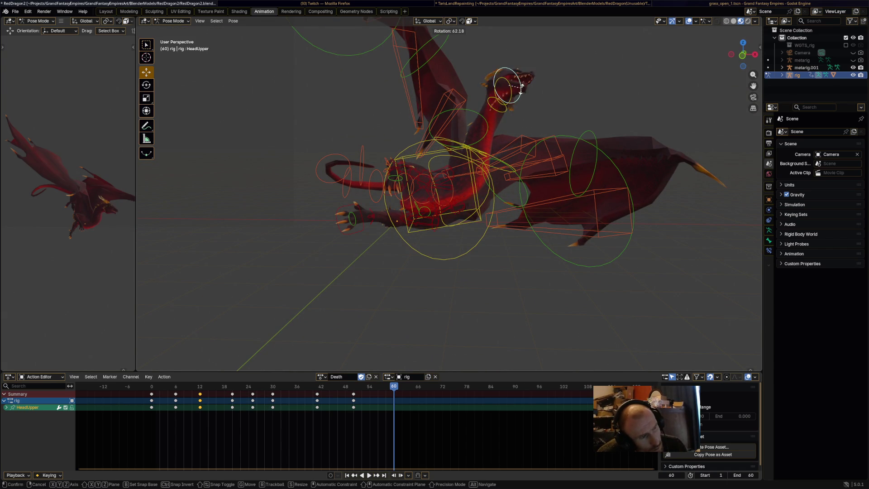
click(522, 86)
middle_drag(521, 86, 550, 88)
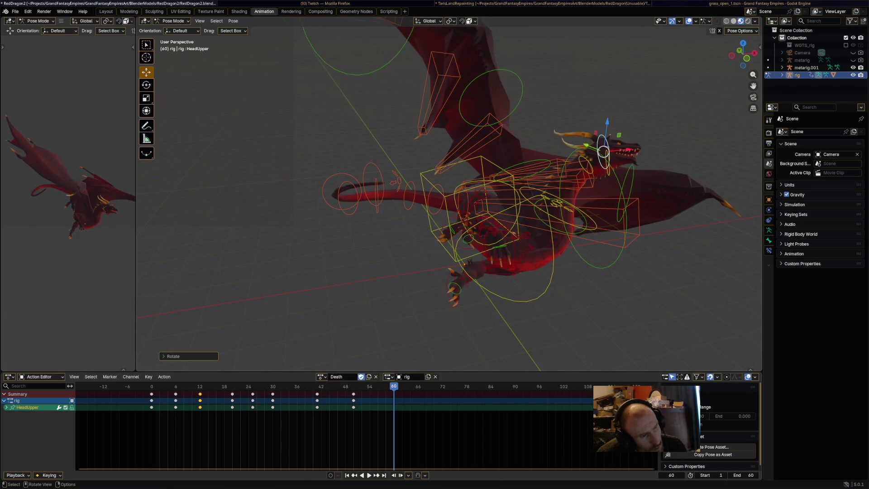
click(606, 181)
middle_drag(607, 181, 651, 174)
key(r)
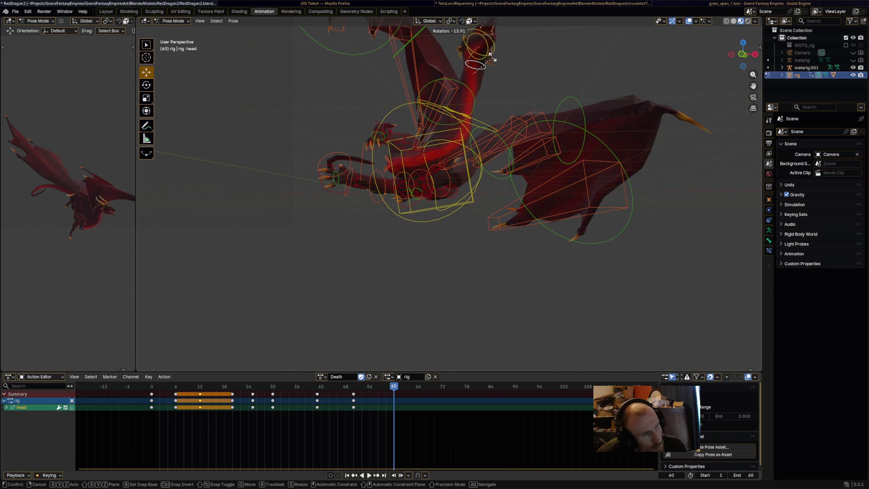
click(489, 51)
middle_drag(489, 51, 539, 68)
Fold the left wing by rotating the Wing.L and Wing.001.L bones
mouse_move(365, 264)
middle_down()
mouse_move(353, 195)
mouse_move(466, 109)
middle_up()
click(353, 192)
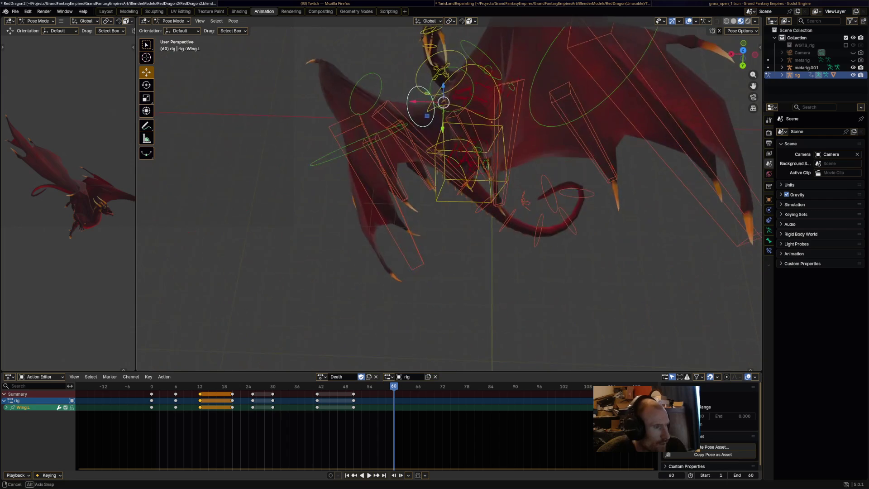
key(r)
key(Return)
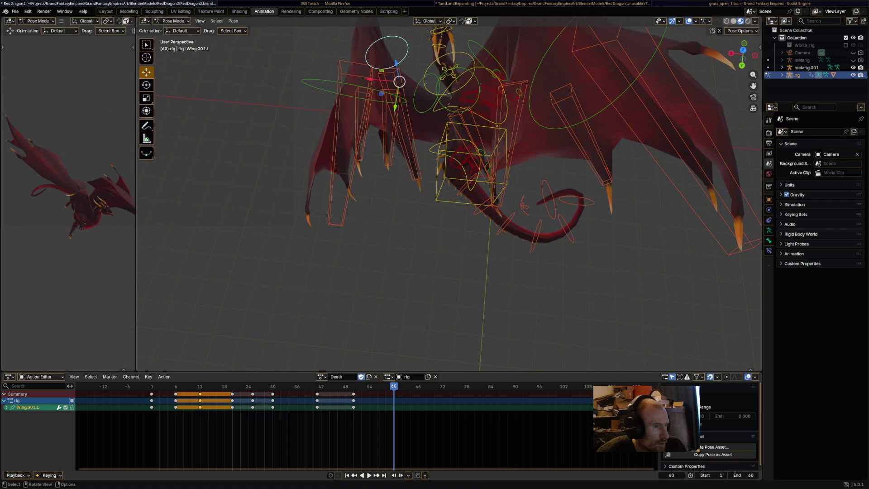
key(r)
key(Return)
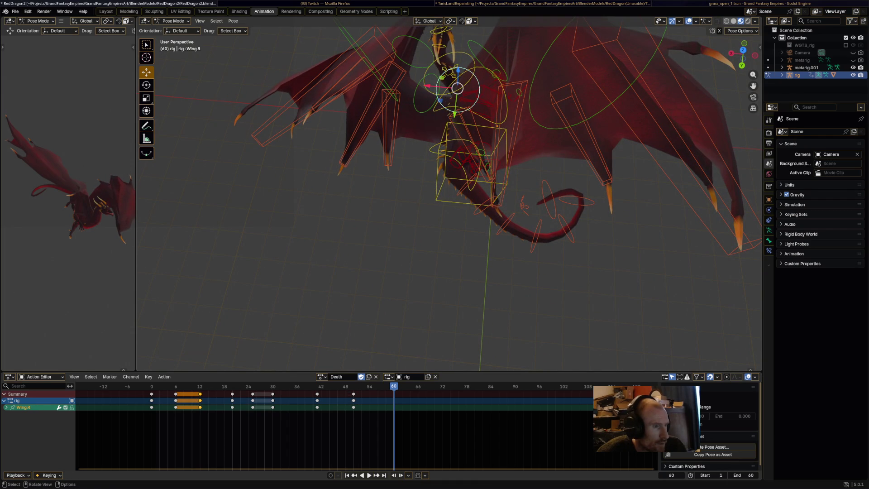
key(r)
key(Return)
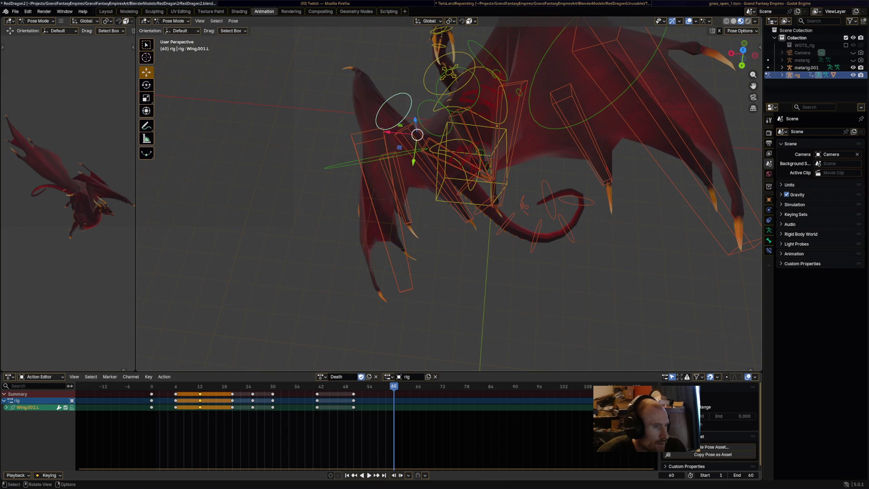
key(r)
key(Return)
Fold the Wing.002.L wing tip and re-angle Wing.001.L
middle_drag(453, 204, 506, 190)
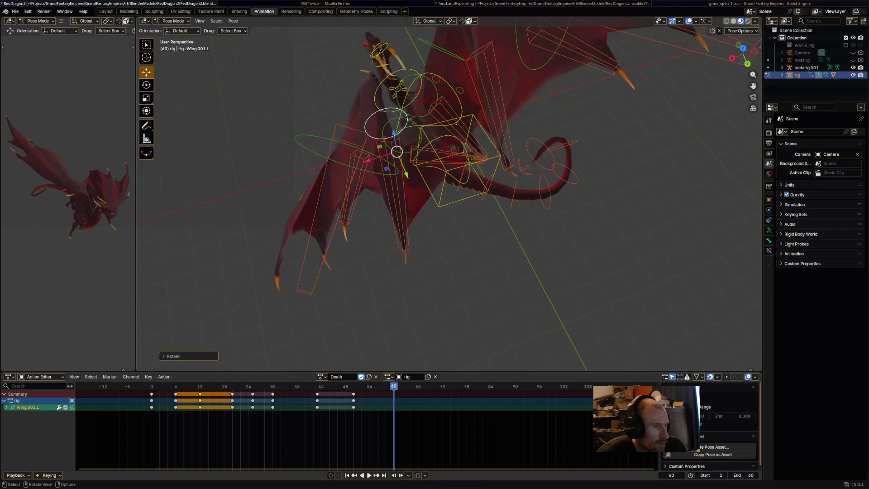
click(311, 155)
key(r)
key(Return)
mouse_move(452, 203)
middle_down()
mouse_move(488, 195)
mouse_move(525, 213)
middle_up()
click(441, 270)
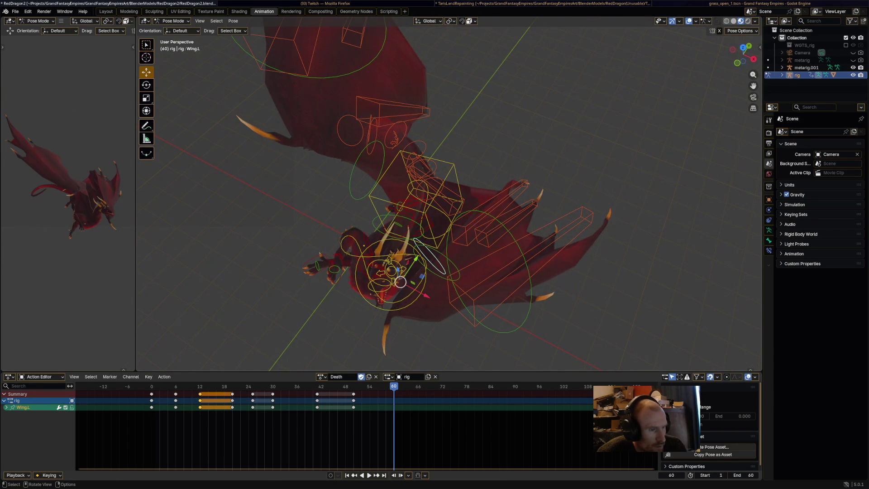
key(r)
key(Return)
Turn the w_feather.004.L feather upright, adjust Wing.001.L, and keyframe all bones at frame 60
key(r)
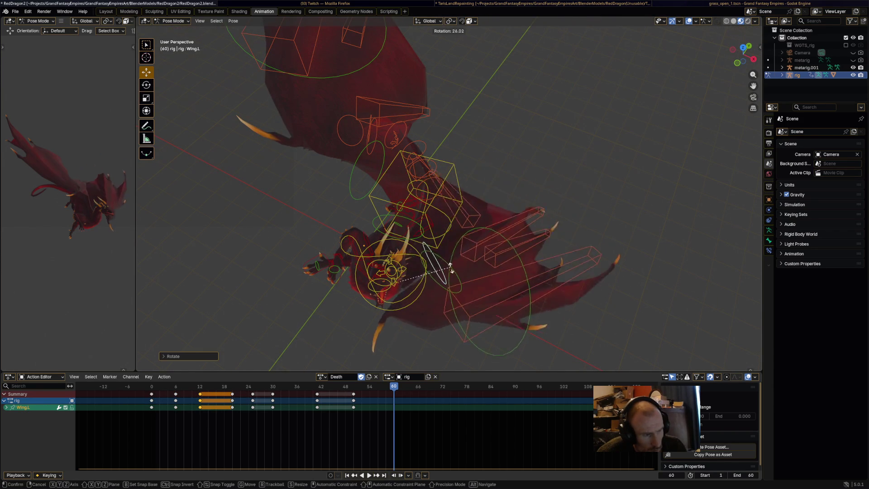
key(Return)
click(454, 199)
key(r)
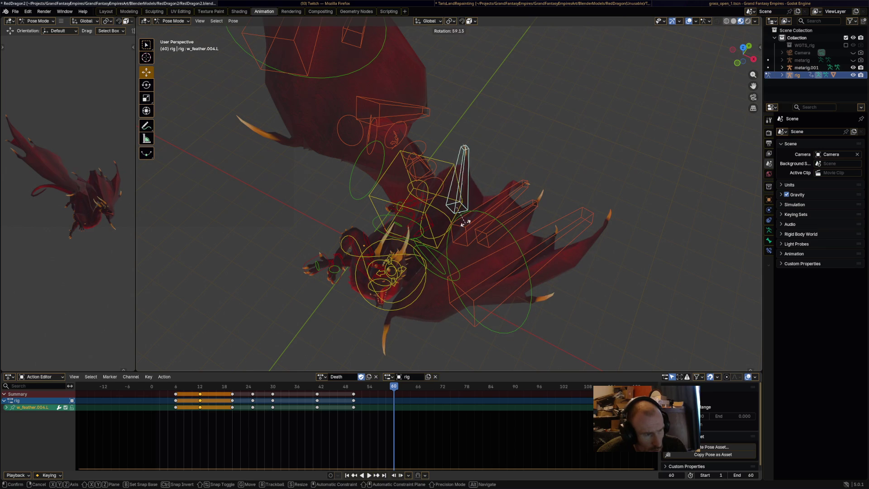
key(Return)
middle_drag(452, 203, 491, 179)
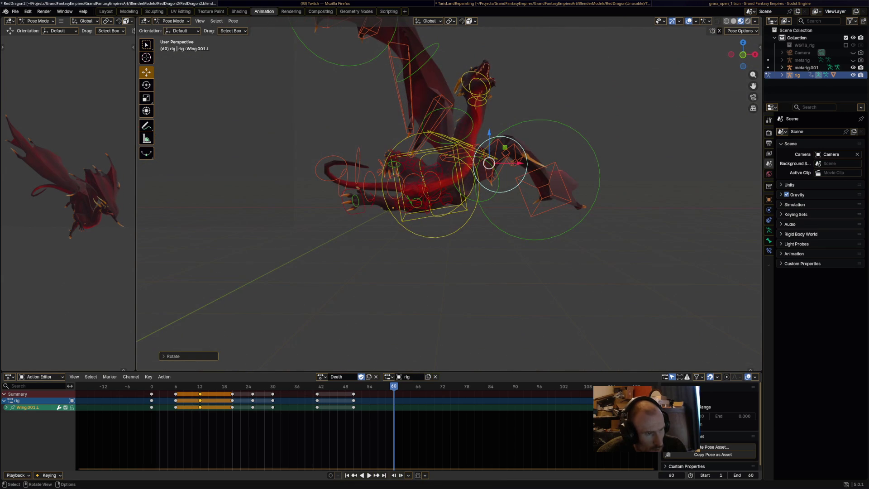
key(r)
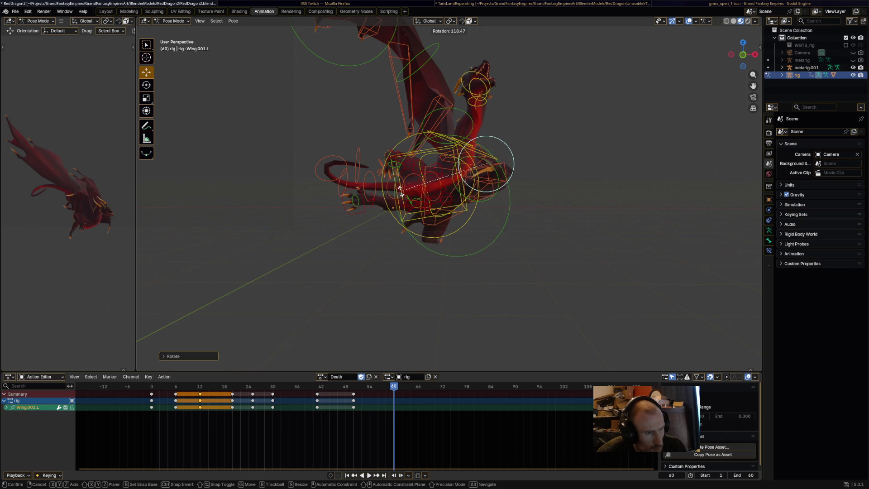
middle_drag(490, 179, 525, 169)
key(a)
key(i)
Rotate Wing.R outward and Wing.001.R upward on the right wing
click(363, 225)
middle_drag(363, 225, 280, 224)
key(r)
click(421, 181)
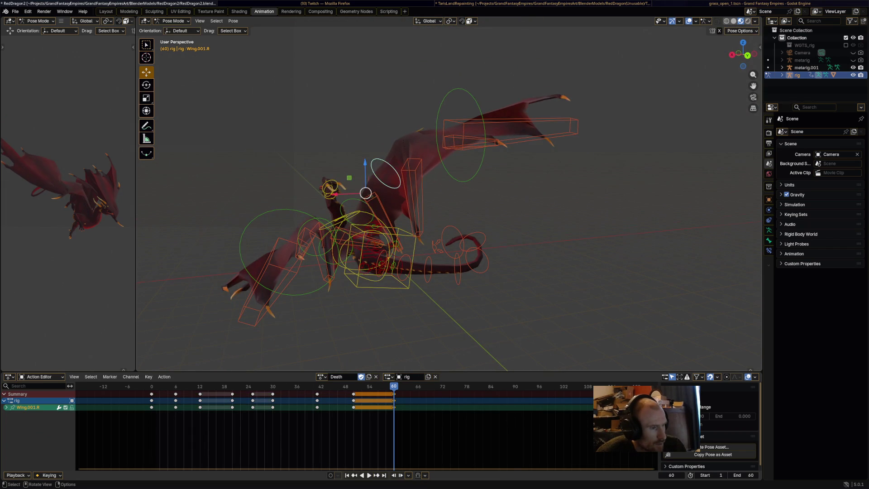
middle_drag(421, 181, 452, 226)
key(r)
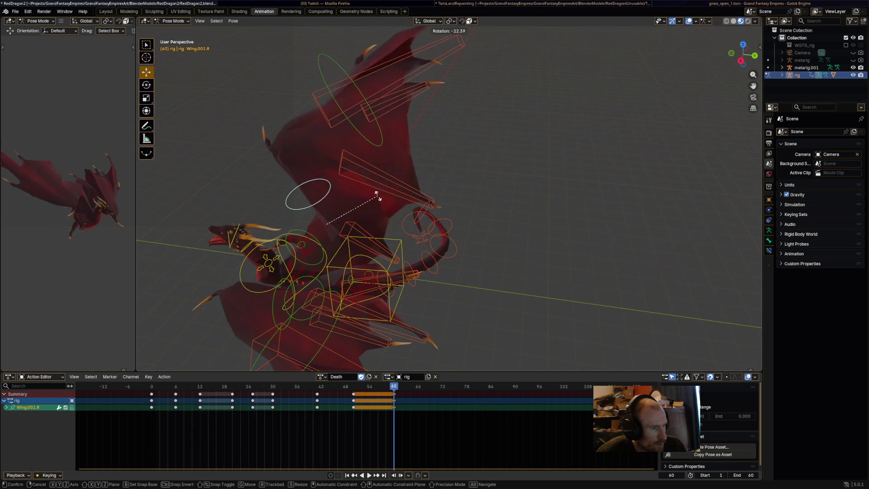
click(430, 153)
middle_drag(429, 154, 408, 145)
Select the Wing.002.R bone, then reselect every bone of the rig
click(407, 113)
mouse_move(407, 113)
middle_down()
mouse_move(421, 140)
mouse_move(494, 140)
mouse_move(500, 199)
mouse_move(425, 168)
middle_up()
key(a)
key(alt+a)
key(a)
middle_drag(454, 240, 446, 235)
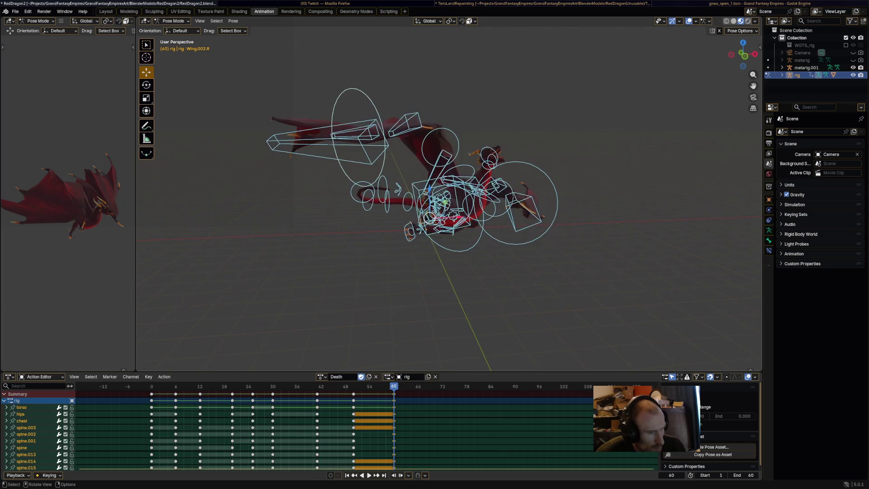
Deselect all bones and play the Death action back, stopping and replaying it
key(alt+a)
key(space)
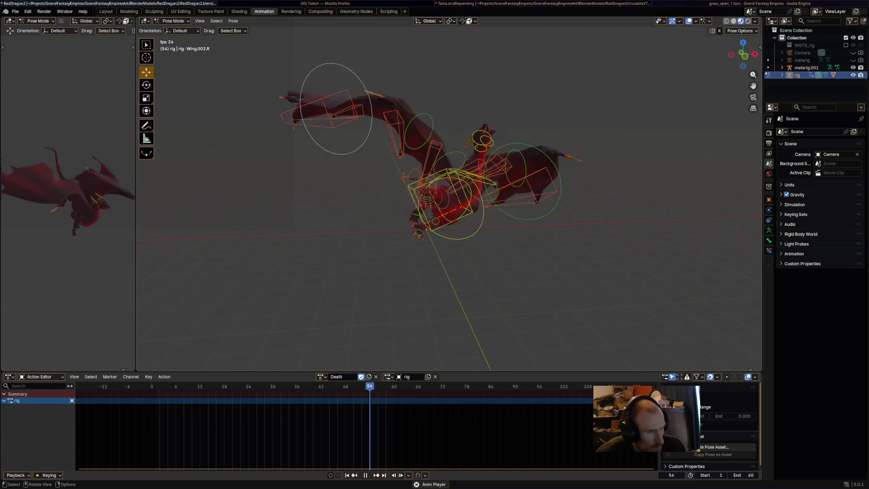
key(space)
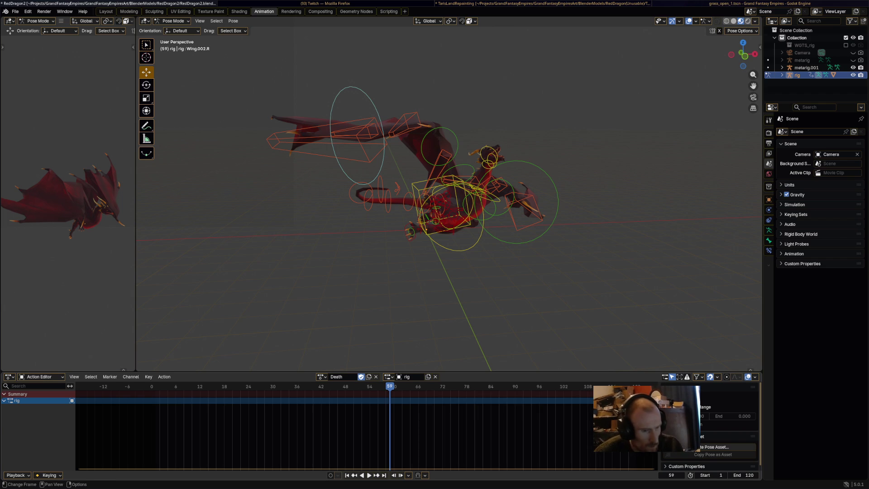
key(space)
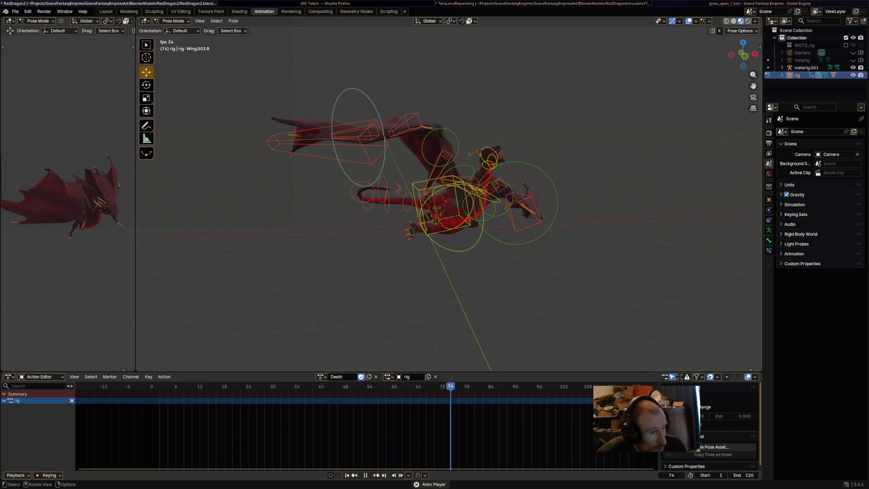
key(ctrl+z)
key(ctrl+z)
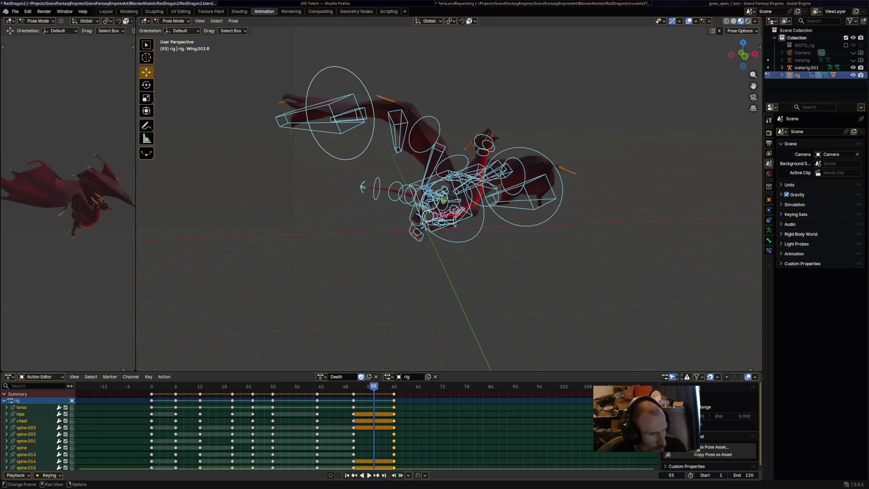
key(space)
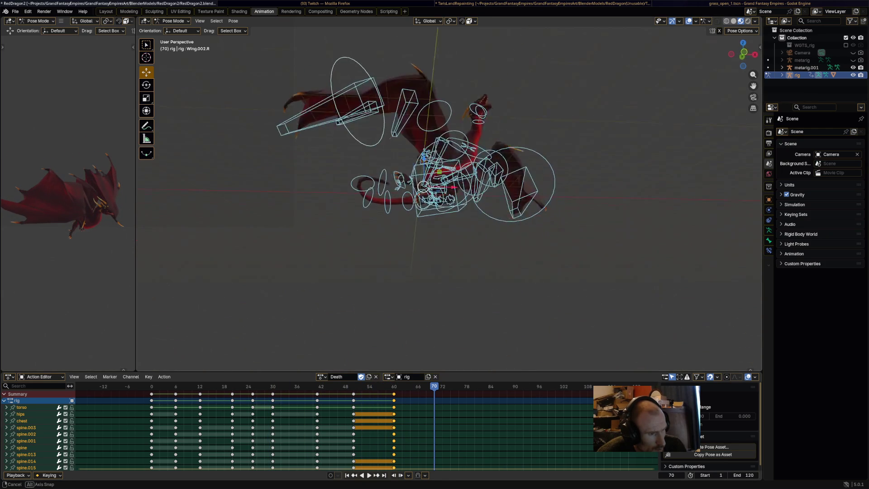
middle_drag(448, 199, 475, 43)
Rotate the chest bone to slump the body, discarding a trial torso rotation
click(404, 183)
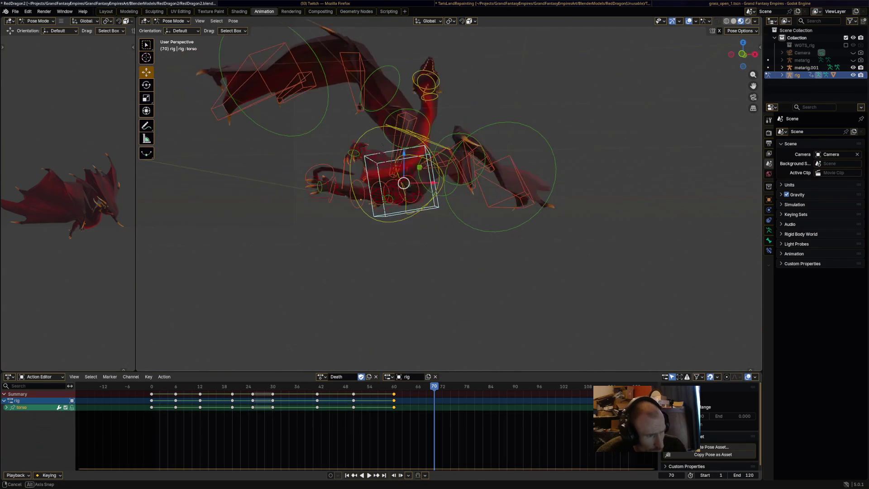
key(r)
click(461, 225)
mouse_move(435, 204)
middle_down()
mouse_move(452, 194)
mouse_move(434, 204)
middle_up()
key(ctrl+z)
key(ctrl+z)
key(r)
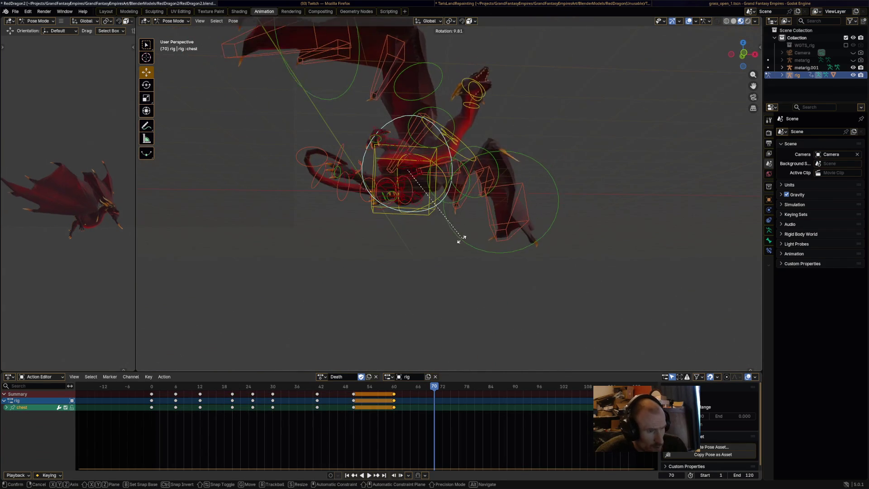
click(446, 252)
middle_drag(452, 271, 446, 292)
Move the front_foot_ik.R and front_foot_ik.L controls down toward the ground
mouse_move(396, 209)
middle_down()
mouse_move(421, 217)
mouse_move(568, 216)
mouse_move(407, 294)
mouse_move(393, 235)
mouse_move(453, 213)
mouse_move(462, 235)
middle_up()
key(g)
click(444, 238)
key(g)
click(407, 307)
key(g)
key(z)
click(402, 208)
Lower the back foot_ik.L and foot_ik.R controls onto the ground
click(461, 235)
key(g)
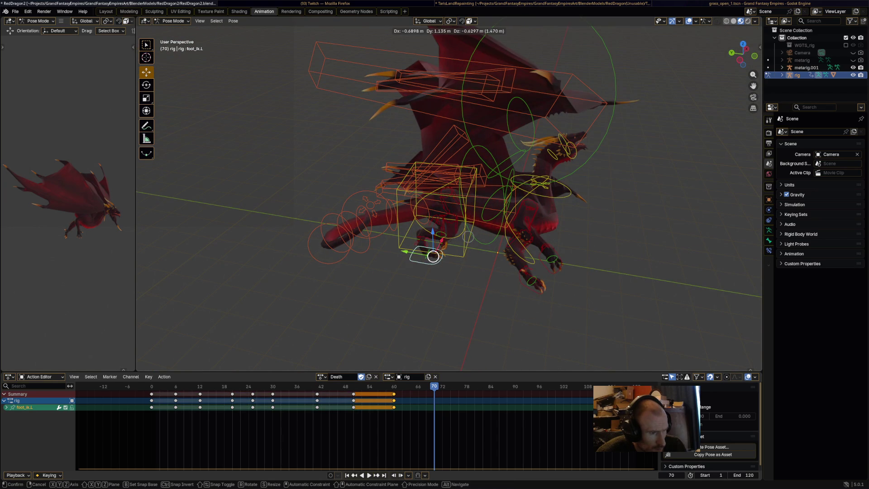
click(413, 260)
middle_drag(413, 260, 372, 228)
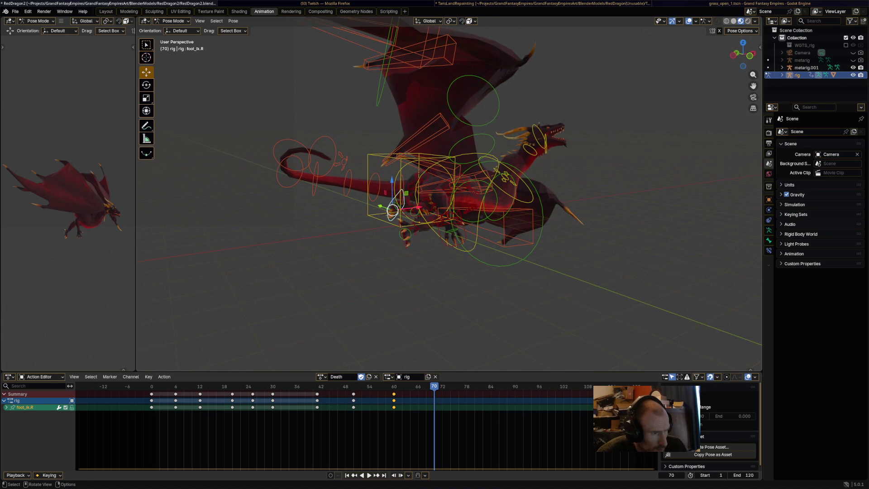
click(380, 209)
mouse_move(379, 209)
middle_down()
mouse_move(368, 205)
mouse_move(415, 224)
mouse_move(502, 216)
middle_up()
Rotate the spine.014 and spine.001 bones to bend the dragon's back
click(500, 222)
key(r)
click(461, 316)
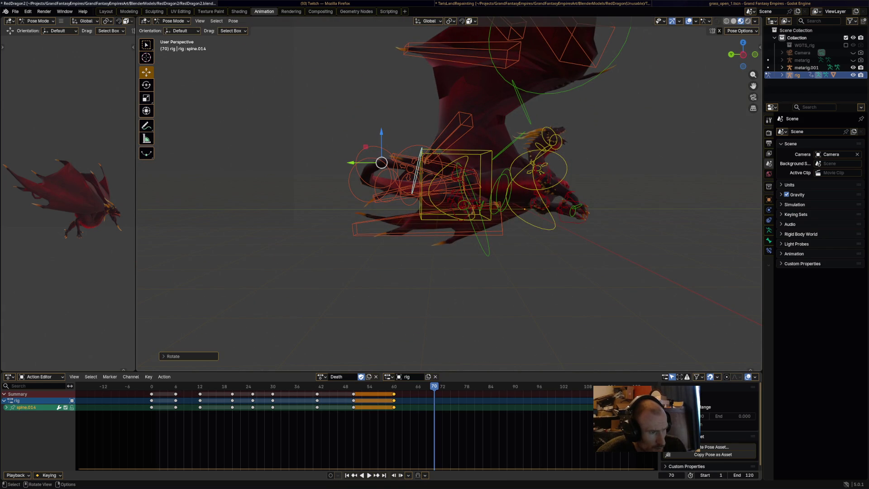
click(409, 188)
middle_drag(409, 188, 447, 240)
click(534, 205)
key(r)
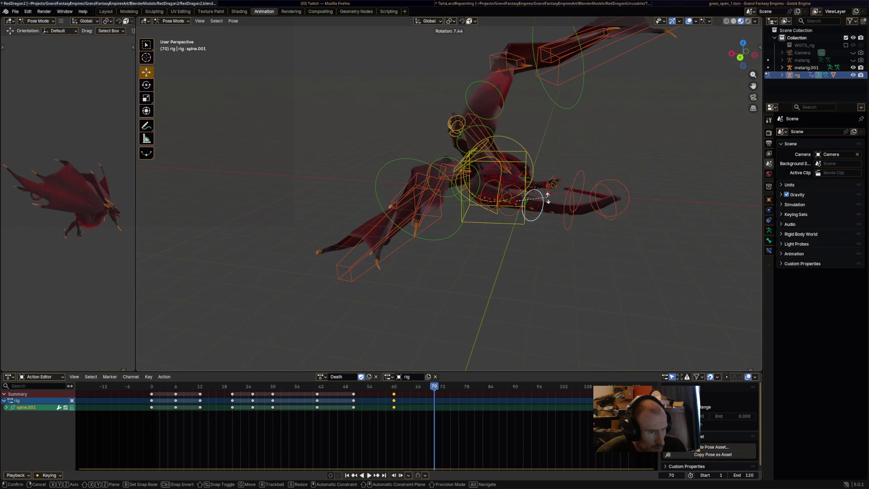
click(547, 202)
mouse_move(547, 203)
middle_down()
mouse_move(572, 212)
mouse_move(488, 215)
middle_up()
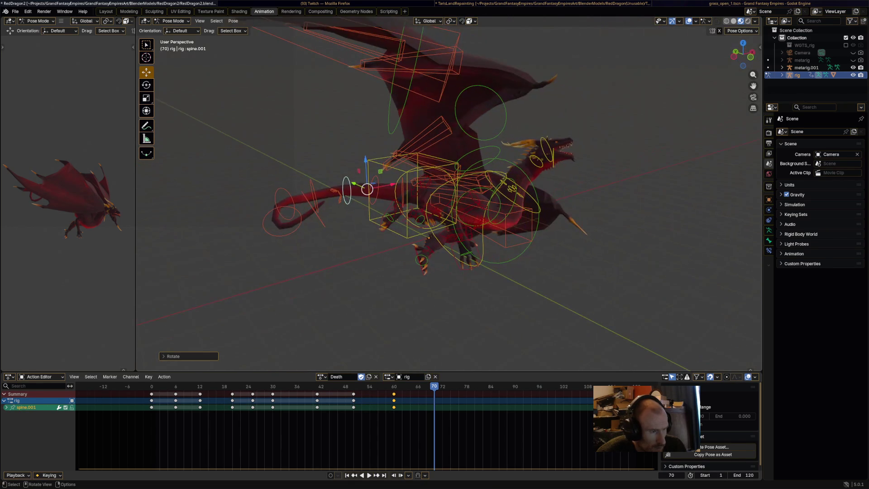
Rotate the spine.015 tail bone and select the Wing.R bone
click(312, 208)
key(r)
click(304, 236)
mouse_move(304, 235)
middle_down()
mouse_move(281, 217)
mouse_move(254, 218)
middle_up()
click(443, 136)
mouse_move(443, 136)
middle_down()
mouse_move(389, 181)
mouse_move(412, 159)
middle_up()
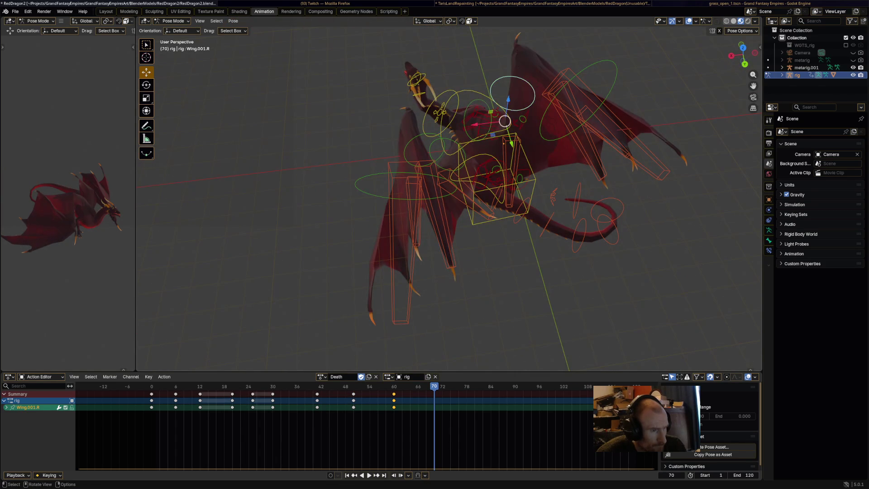
Rotate the right wing and Wing.002.R, then rotate and lower the w_feather.003.R bone
key(r)
key(Return)
key(alt+a)
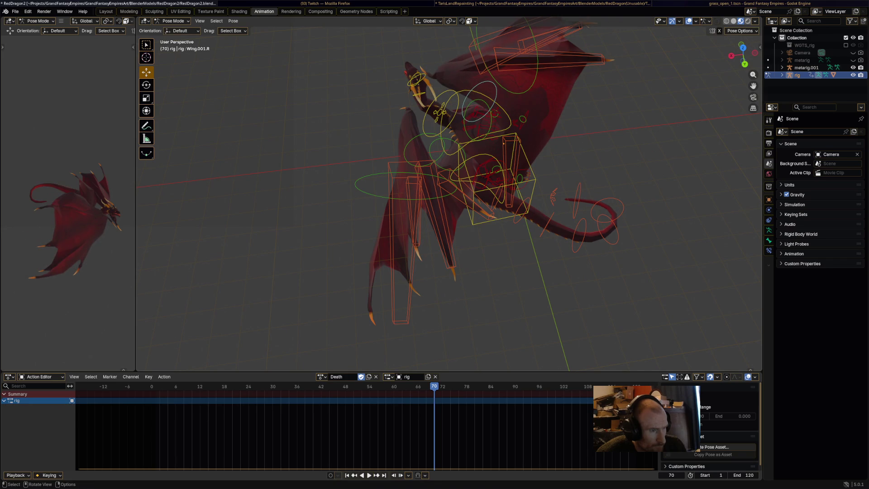
click(495, 98)
key(r)
key(Return)
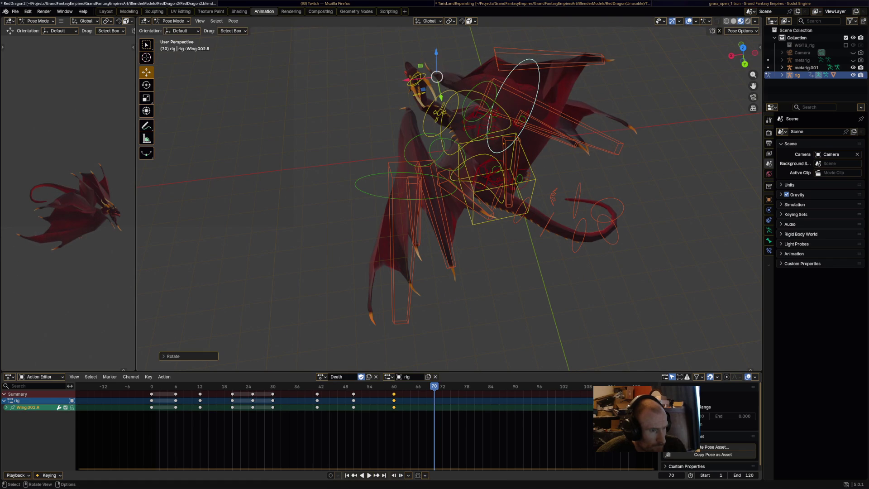
click(550, 54)
key(r)
key(Return)
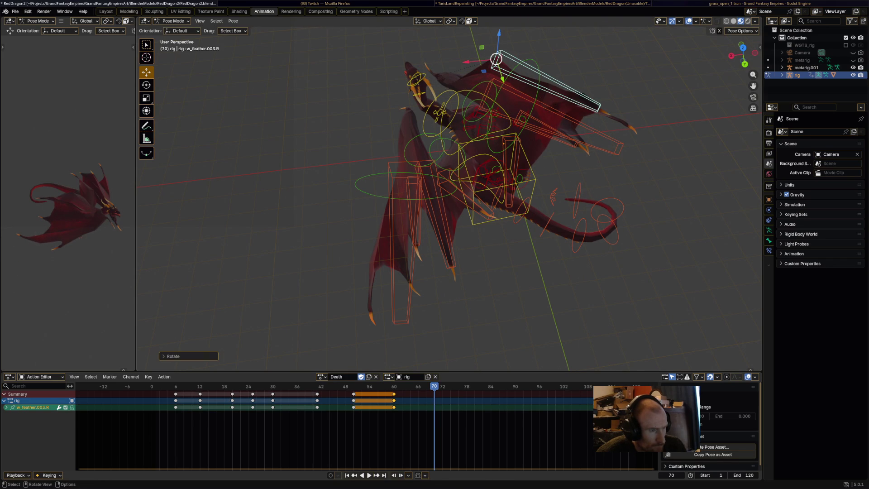
key(g)
key(Return)
Rotate the Wing.R bone to fold the right wing
middle_drag(496, 59, 454, 68)
click(446, 120)
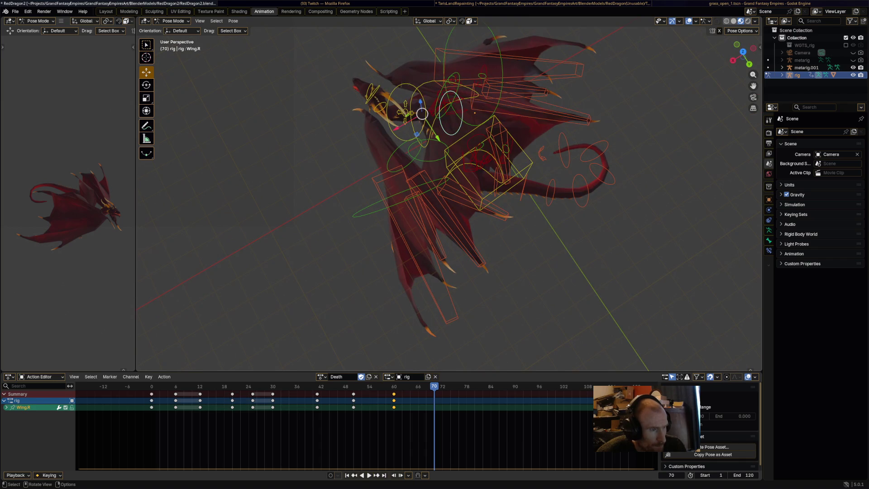
key(r)
key(Return)
Rotate Wing.002.R further down, checking it from side and front views
middle_drag(455, 68, 452, 140)
click(520, 190)
click(588, 158)
key(r)
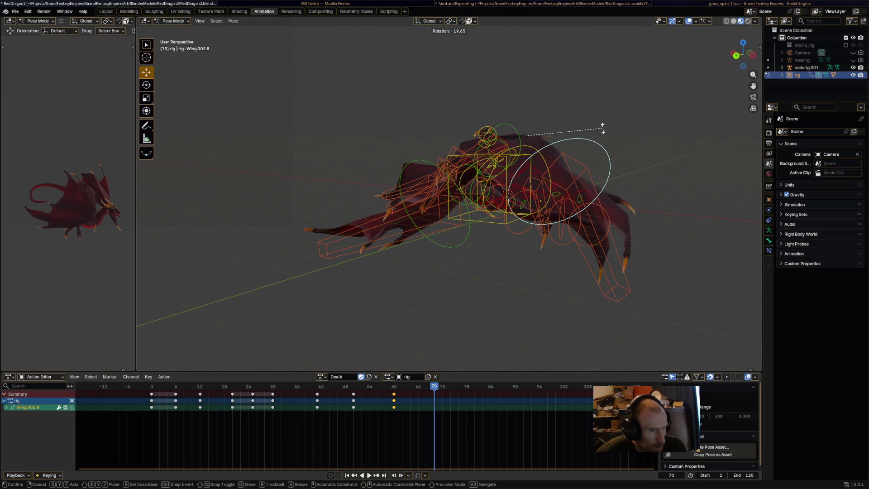
click(605, 121)
middle_drag(605, 120, 566, 149)
mouse_move(548, 267)
middle_down()
mouse_move(497, 82)
mouse_move(626, 168)
middle_up()
key(r)
click(622, 135)
mouse_move(622, 134)
middle_down()
mouse_move(584, 145)
mouse_move(561, 128)
mouse_move(552, 195)
mouse_move(411, 171)
mouse_move(387, 140)
mouse_move(552, 195)
middle_up()
Fold the left wing by rotating Wing.002.L and adjusting the wing feather bones
click(551, 195)
key(r)
click(544, 151)
middle_drag(545, 151, 536, 235)
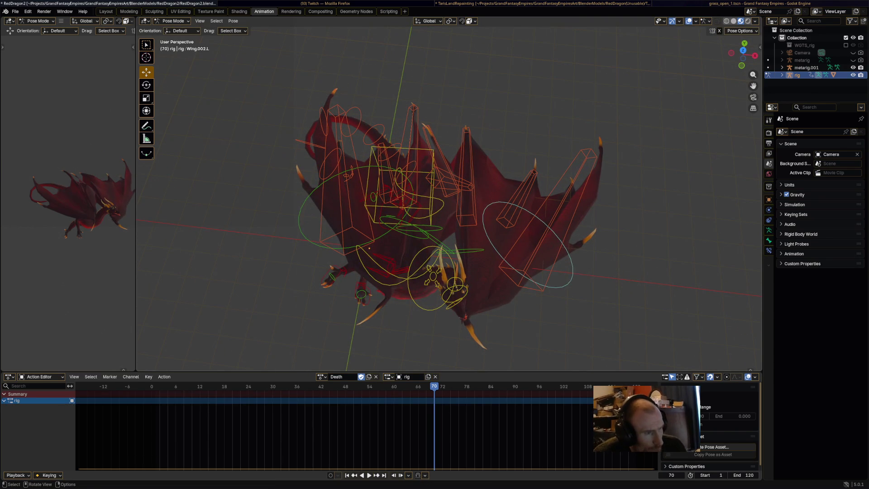
click(475, 176)
mouse_move(475, 176)
middle_down()
mouse_move(475, 138)
mouse_move(398, 140)
middle_up()
key(r)
key(Return)
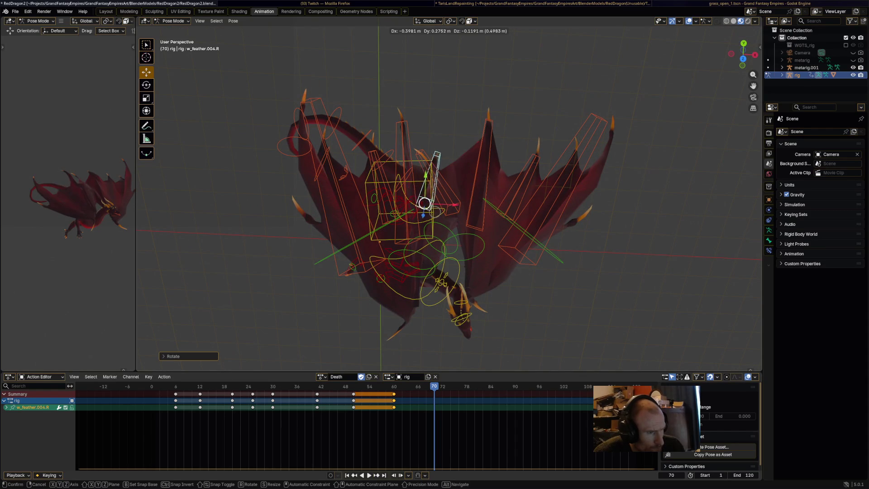
key(Return)
Save RedDragon2.blend, key every bone at frame 70, and play Death from the start
key(ctrl+s)
middle_drag(453, 204, 557, 203)
key(a)
key(i)
key(shift+Left)
key(space)
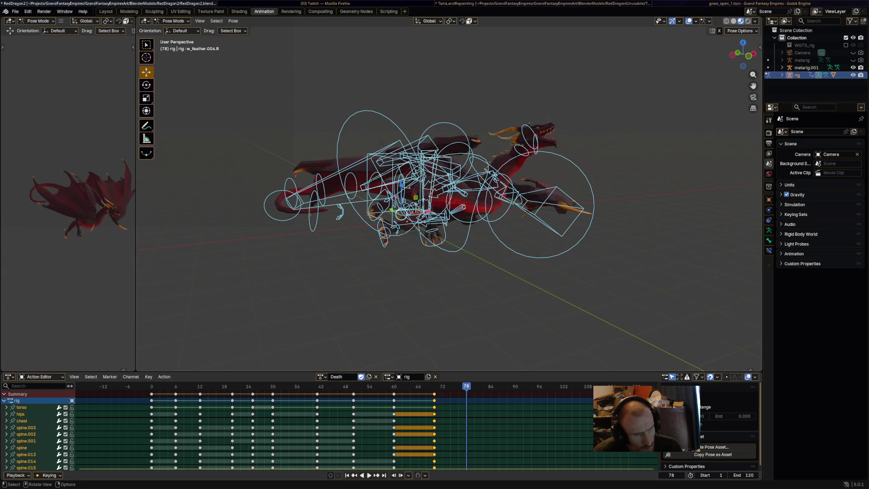
Rotate the dragon's neck bone downward
mouse_move(448, 226)
middle_down()
mouse_move(488, 247)
mouse_move(498, 263)
mouse_move(498, 226)
middle_up()
key(alt+a)
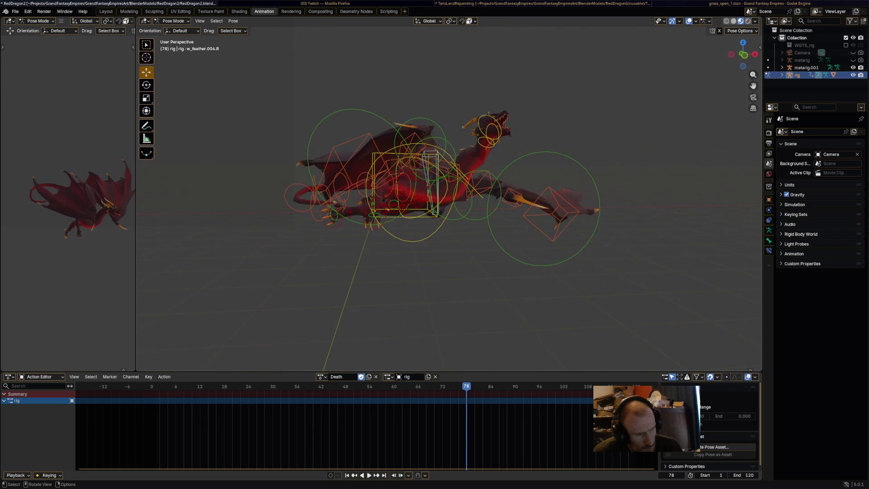
click(478, 183)
click(430, 194)
key(r)
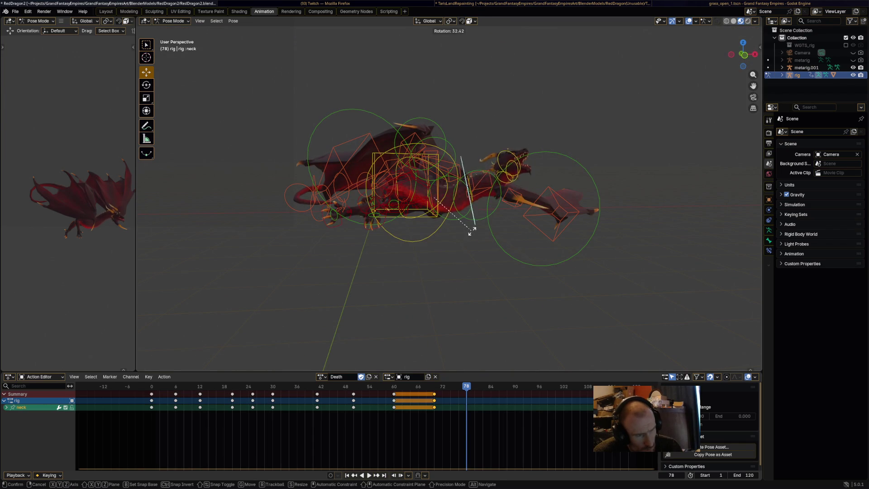
click(472, 231)
mouse_move(472, 230)
middle_down()
mouse_move(466, 276)
mouse_move(466, 227)
middle_up()
middle_drag(453, 289, 453, 244)
Rotate the HeadUpper bone to tilt the head down
click(407, 213)
key(r)
click(289, 237)
middle_drag(289, 238, 425, 238)
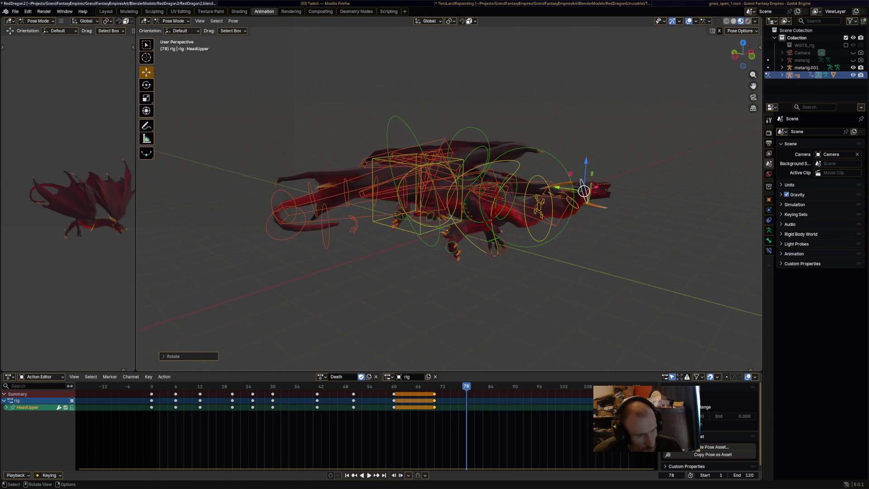
key(r)
click(539, 296)
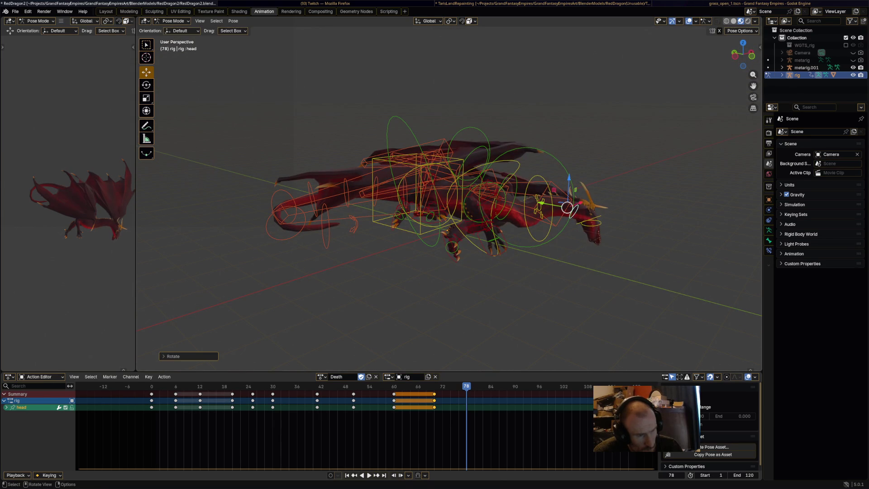
mouse_move(452, 203)
middle_down()
mouse_move(470, 294)
mouse_move(457, 190)
middle_up()
Rotate the upper and lower head bones into the collapsed pose
key(r)
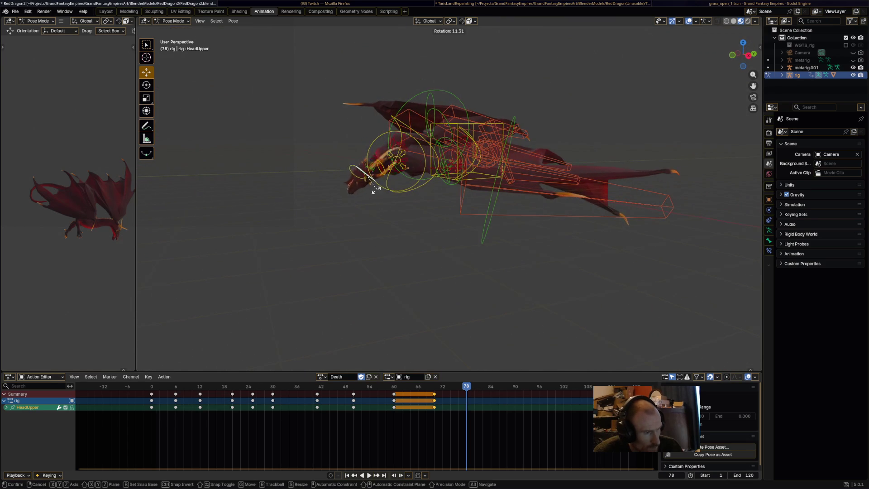
click(362, 186)
middle_drag(362, 185, 588, 190)
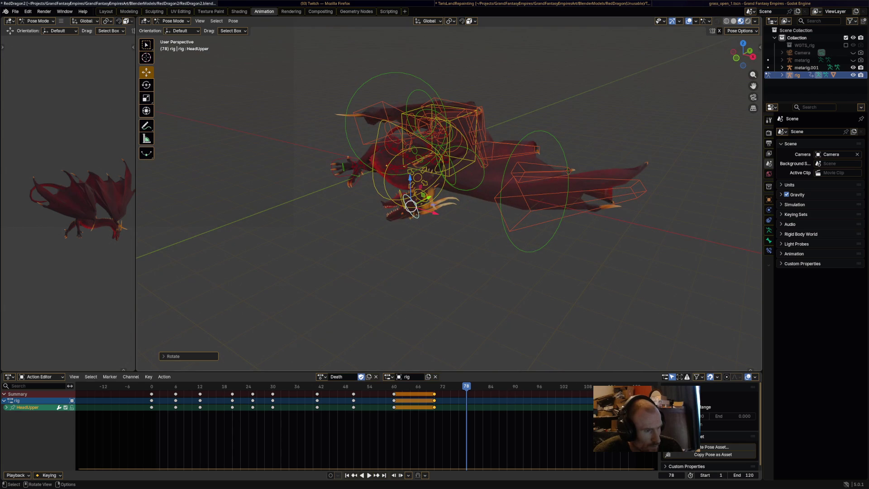
key(r)
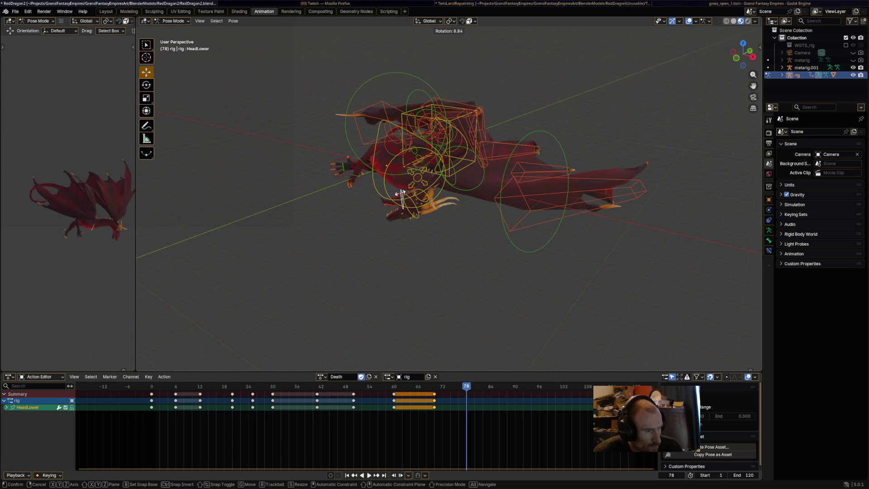
click(399, 197)
Move the front and hind foot IK controls slightly left and down
mouse_move(401, 196)
middle_down()
mouse_move(477, 188)
mouse_move(508, 171)
mouse_move(545, 172)
middle_up()
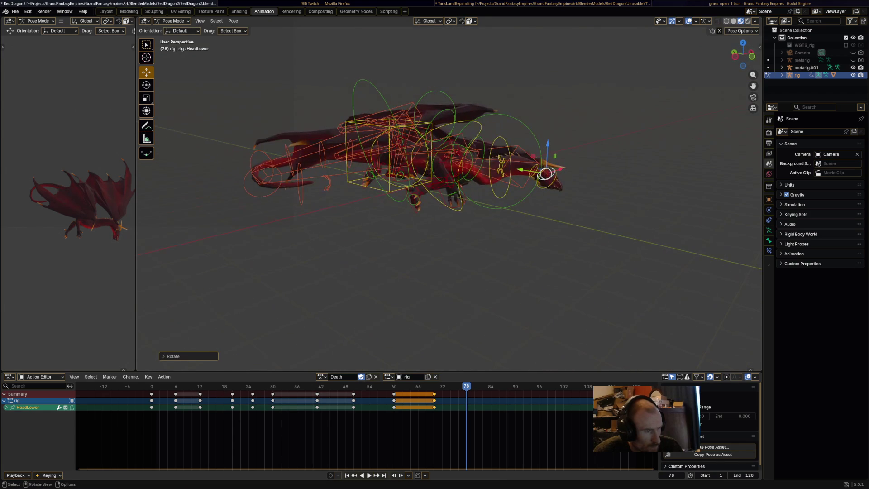
click(452, 196)
middle_drag(452, 196, 525, 200)
drag(526, 200, 512, 214)
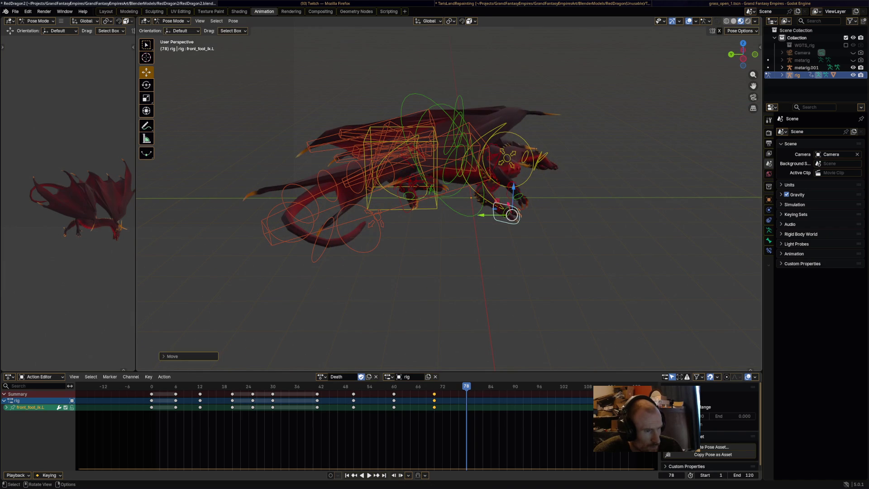
drag(408, 200, 433, 194)
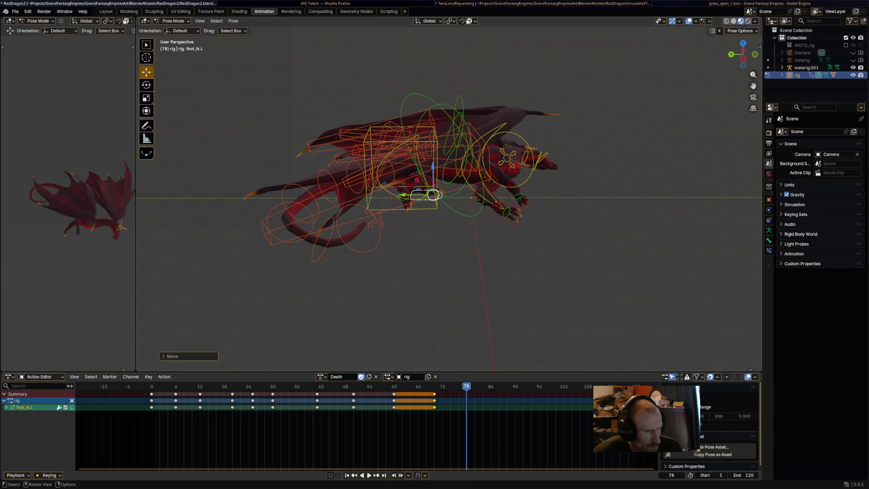
Rotate spine_master.003 to curl the tail, then key every bone at frame 78
middle_drag(335, 271, 370, 267)
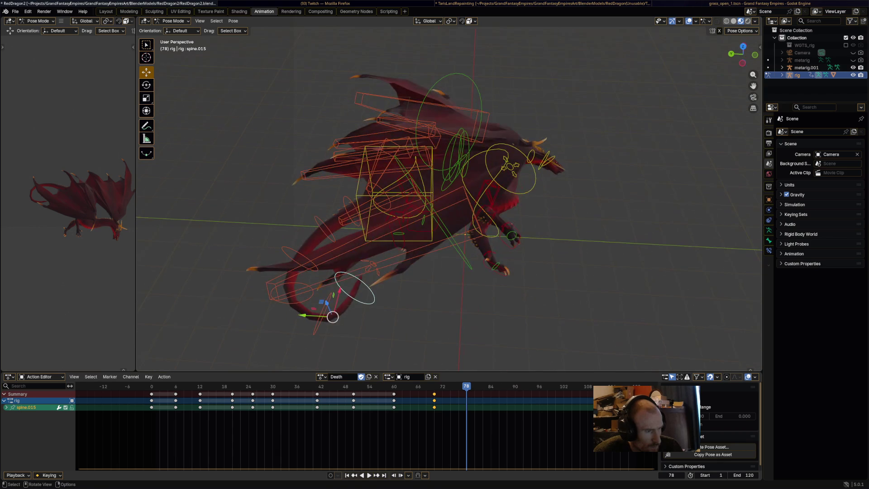
click(370, 267)
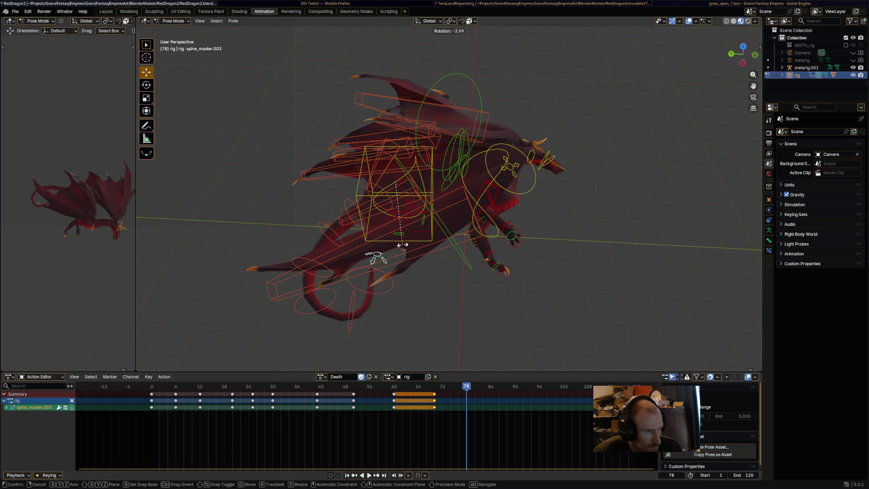
click(373, 250)
mouse_move(374, 249)
middle_down()
mouse_move(496, 215)
mouse_move(448, 254)
mouse_move(398, 158)
mouse_move(341, 170)
mouse_move(399, 149)
middle_up()
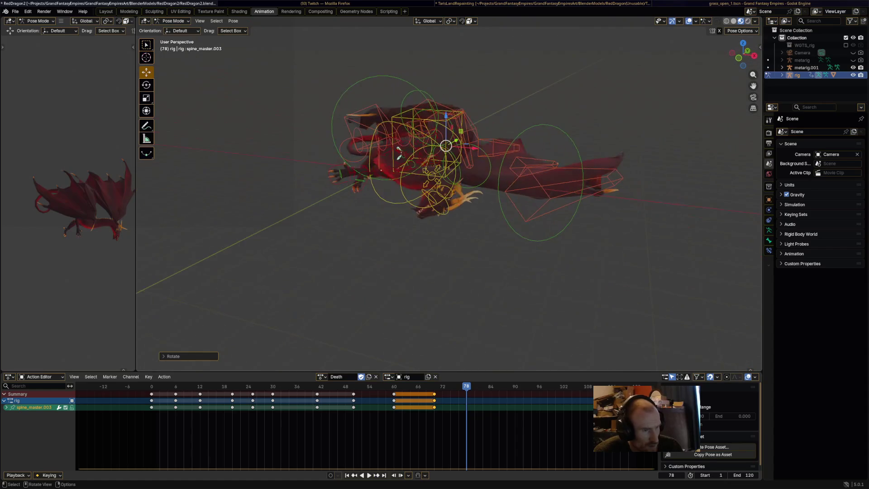
key(a)
key(i)
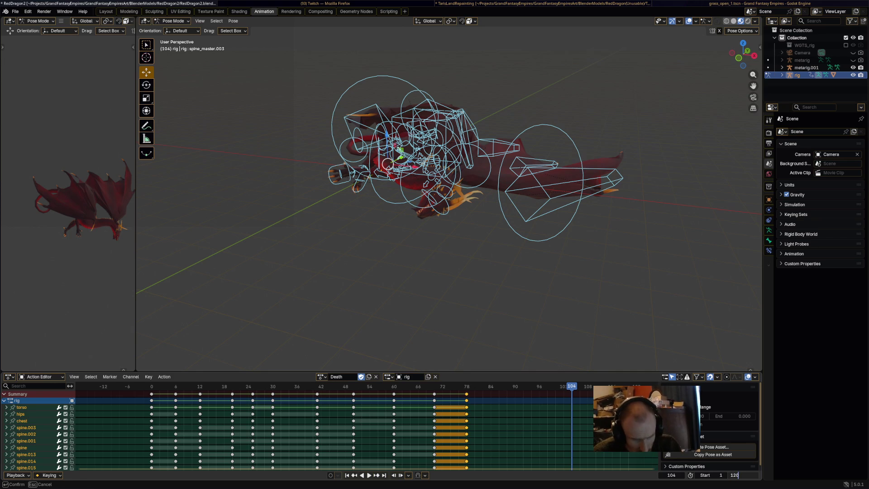
Play the Death action from the start and stop at frame 58
key(shift+Left)
key(space)
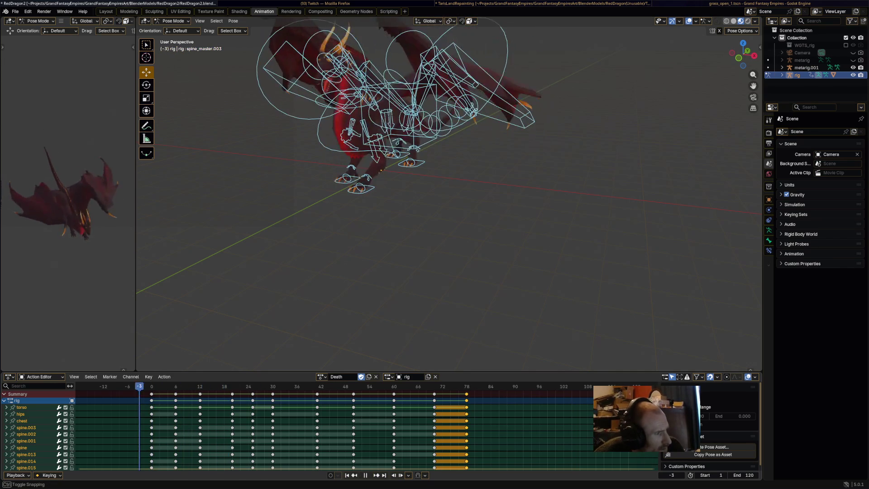
key(space)
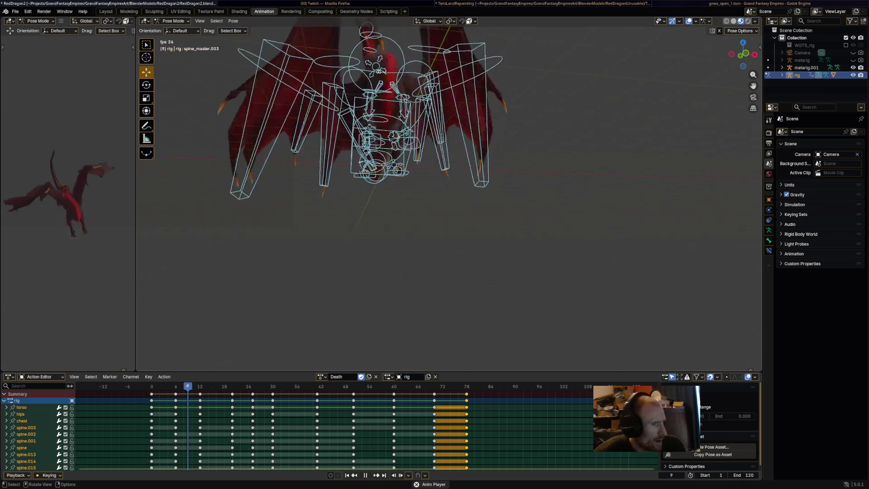
key(space)
middle_drag(448, 227, 520, 208)
Deselect all bones, widen the left preview viewport, and replay the Death action
key(alt+a)
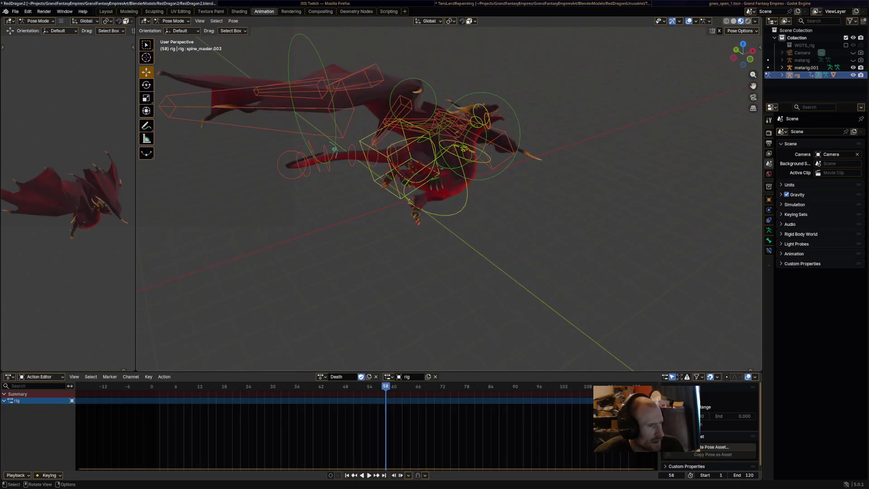
drag(136, 204, 251, 204)
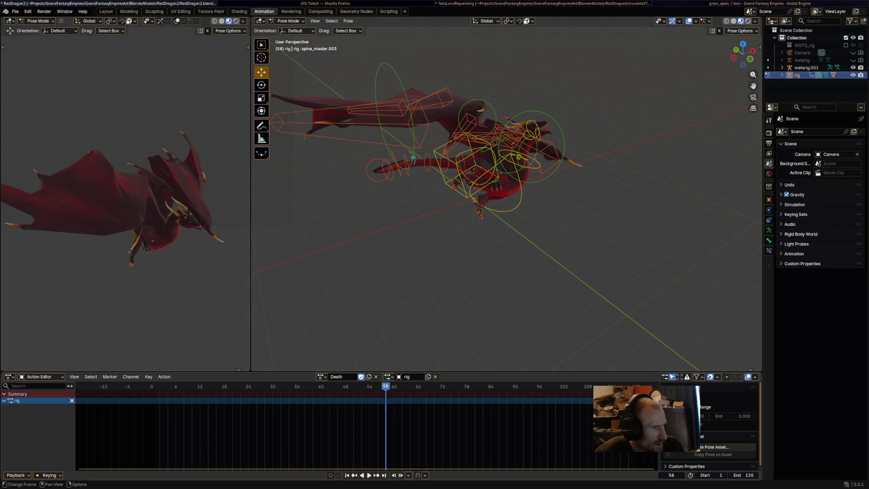
key(shift+Left)
key(space)
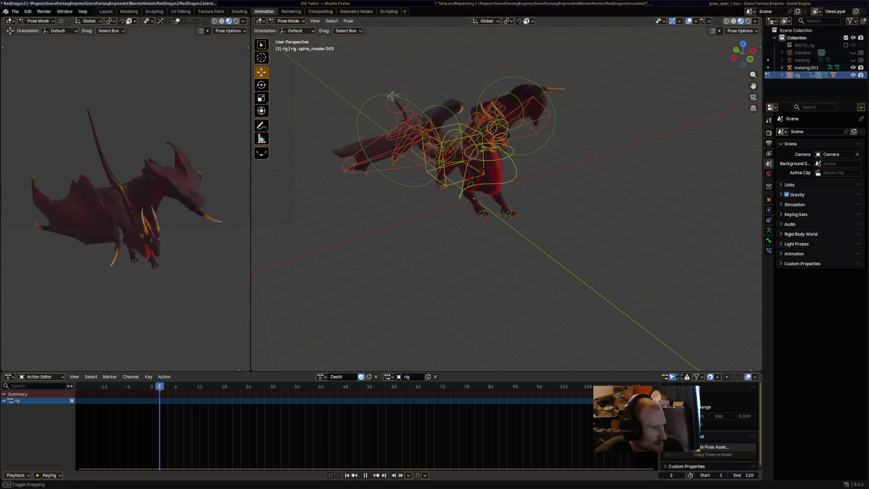
key(space)
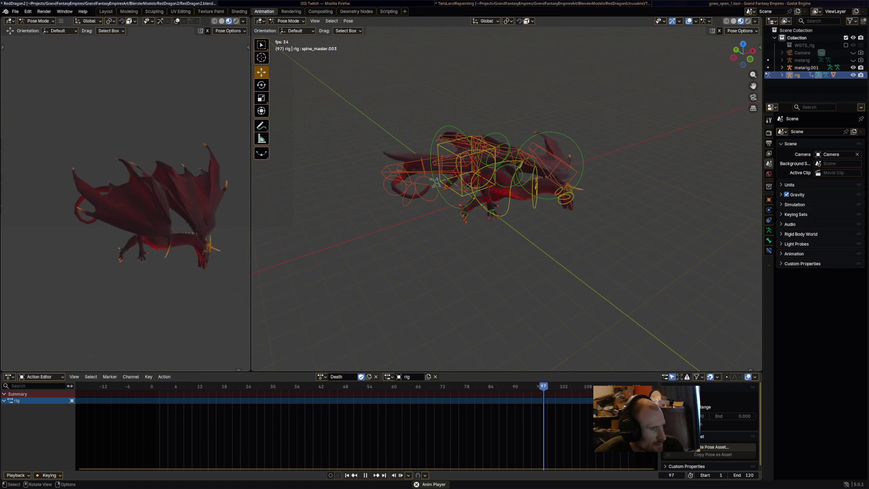
Select all Death keyframes and switch the bottom editor to the Graph Editor
key(a)
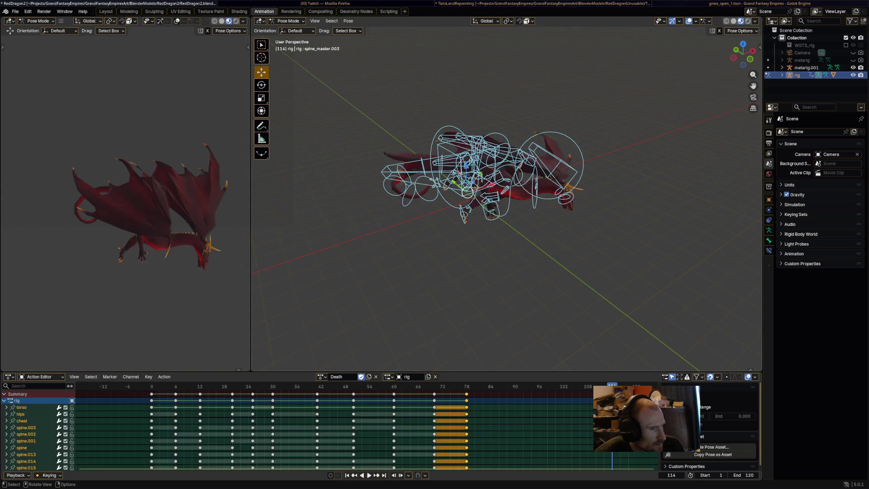
key(a)
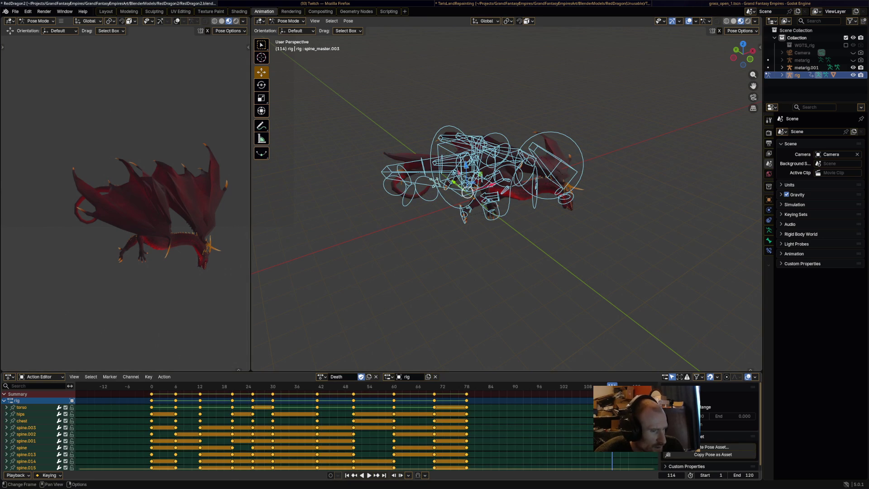
click(164, 377)
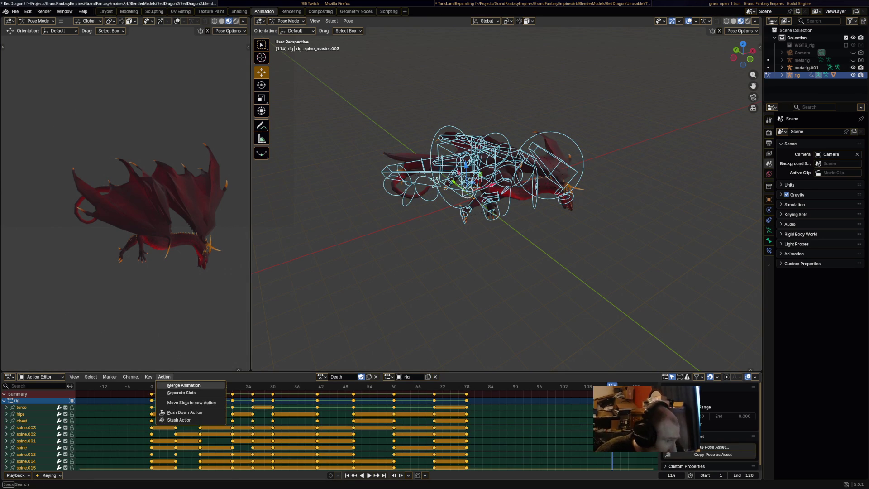
key(Escape)
click(41, 376)
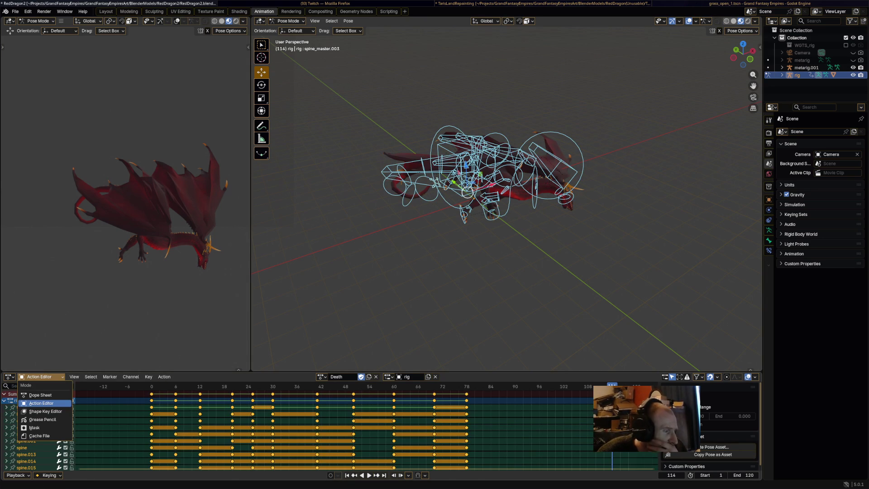
click(41, 403)
click(9, 376)
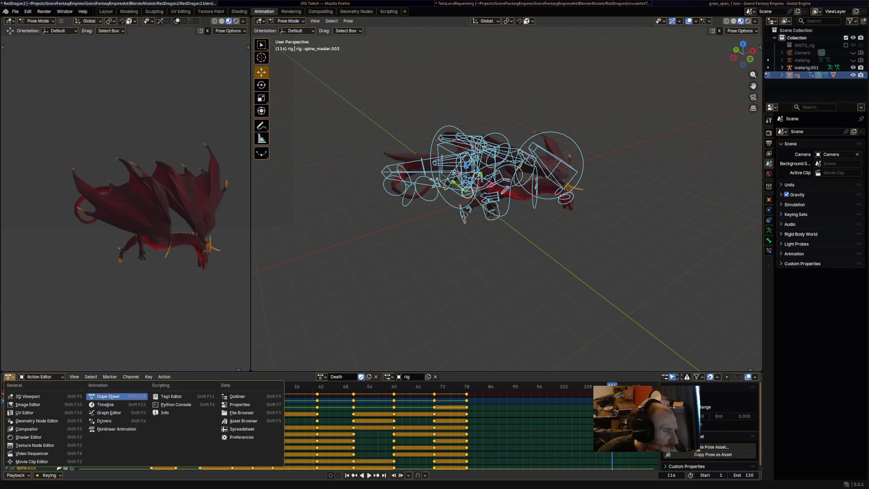
click(108, 396)
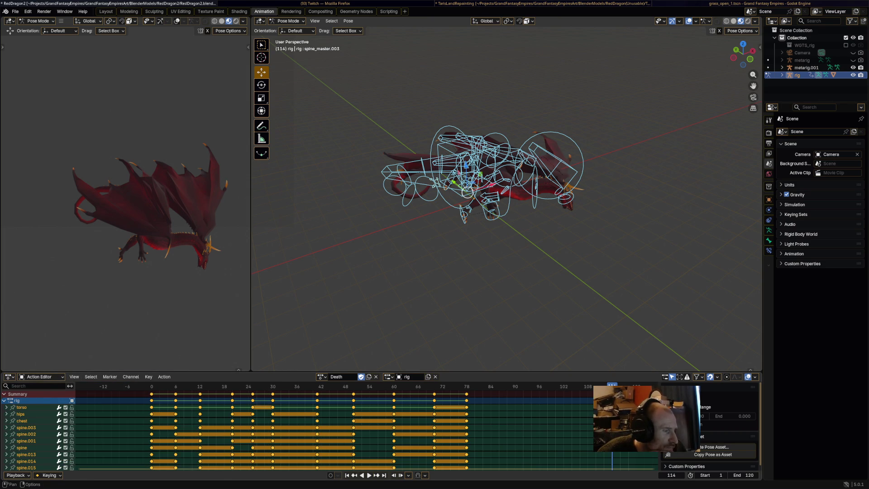
click(9, 377)
click(108, 412)
Apply Key > Smooth > Smooth (Gaussian) to the selected curves
key(g)
key(Escape)
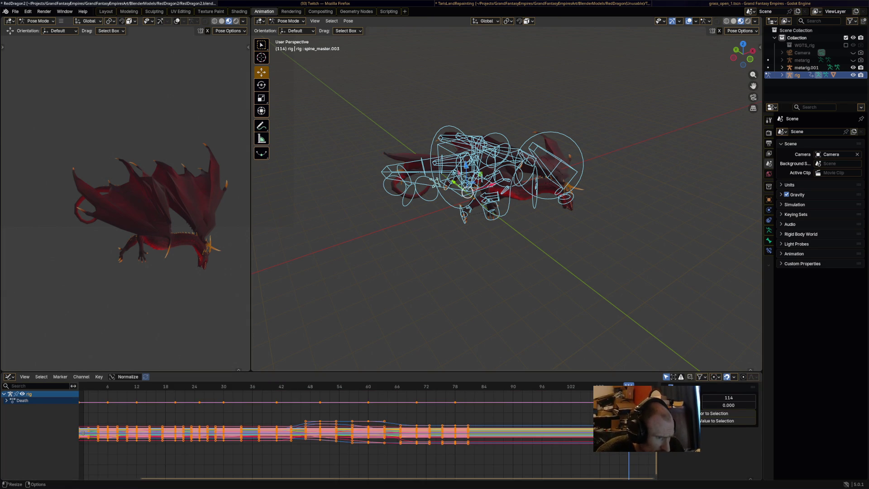
click(98, 377)
mouse_move(113, 368)
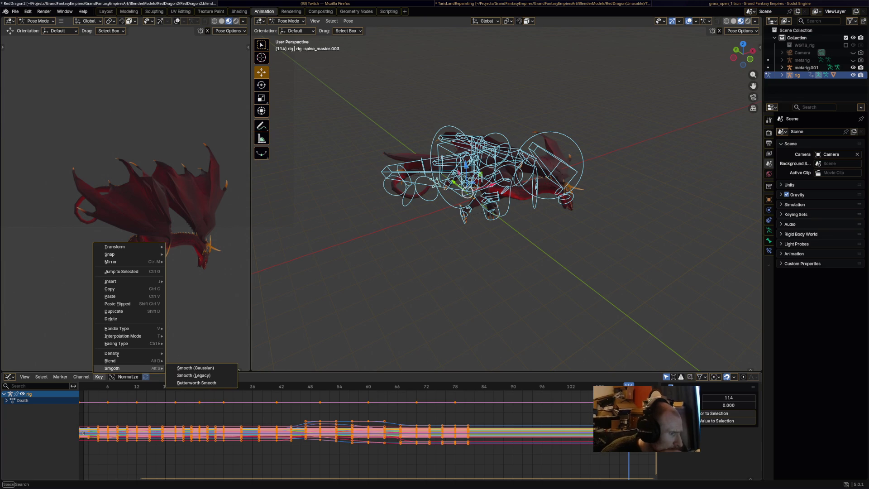
click(195, 368)
key(ctrl+z)
key(ctrl+shift+z)
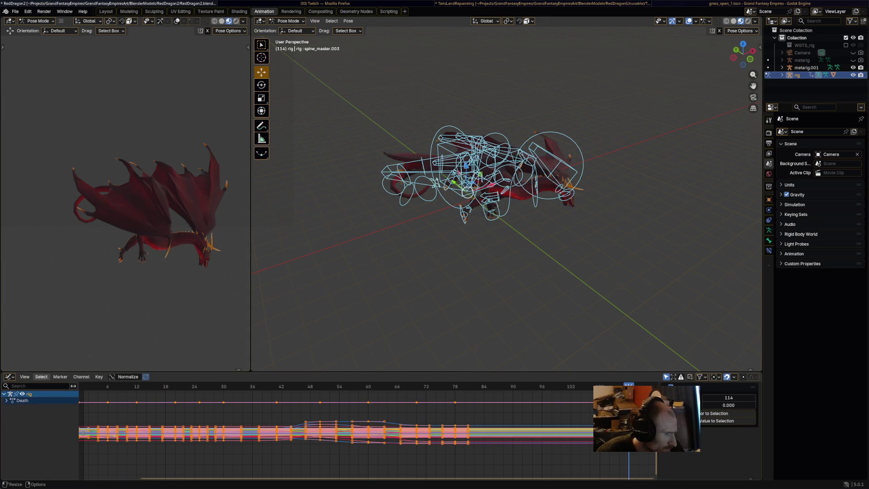
Return to the Action Editor, select all bones, and play the Death action
click(9, 376)
click(108, 396)
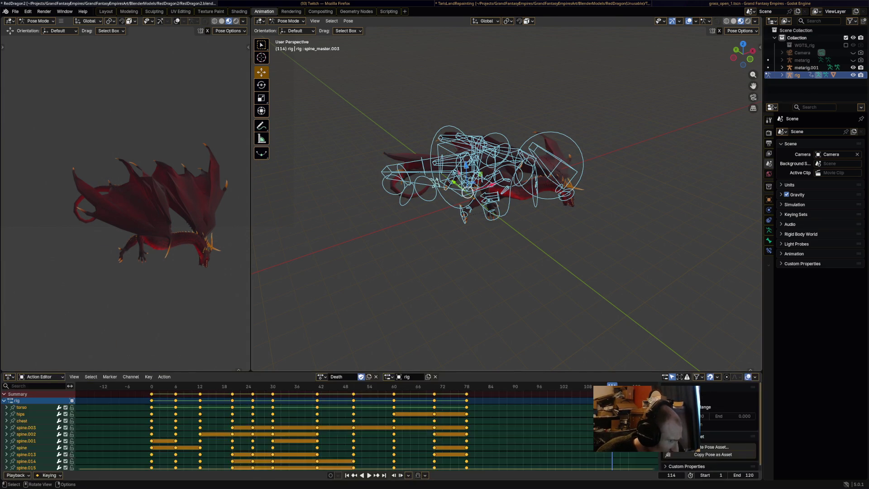
click(435, 182)
key(a)
key(space)
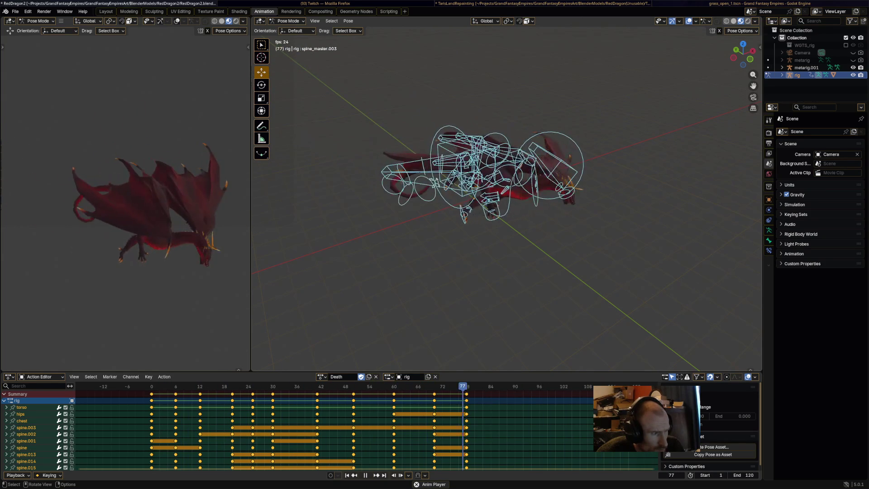
Stop playback, zoom in on the collapsed dragon, deselect all keys, and replay Death
key(space)
middle_drag(498, 226, 565, 271)
shift+middle_drag(498, 181, 452, 158)
scroll(506, 199, up, 5)
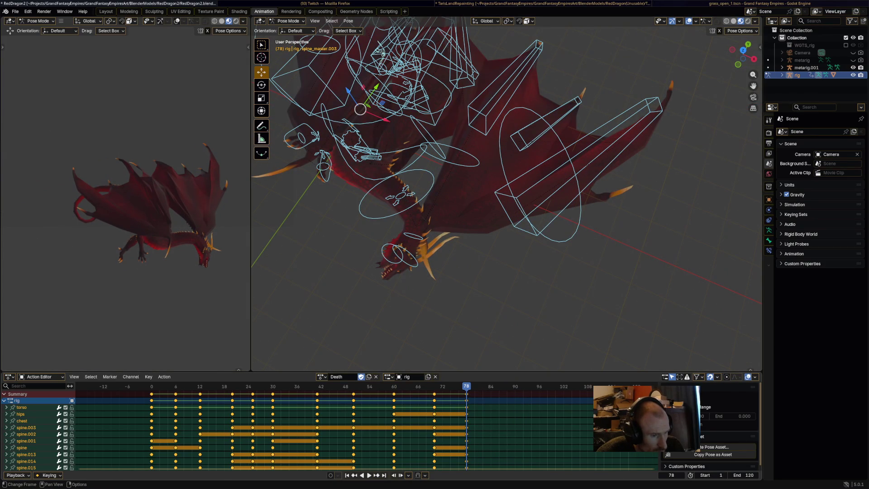
key(alt+a)
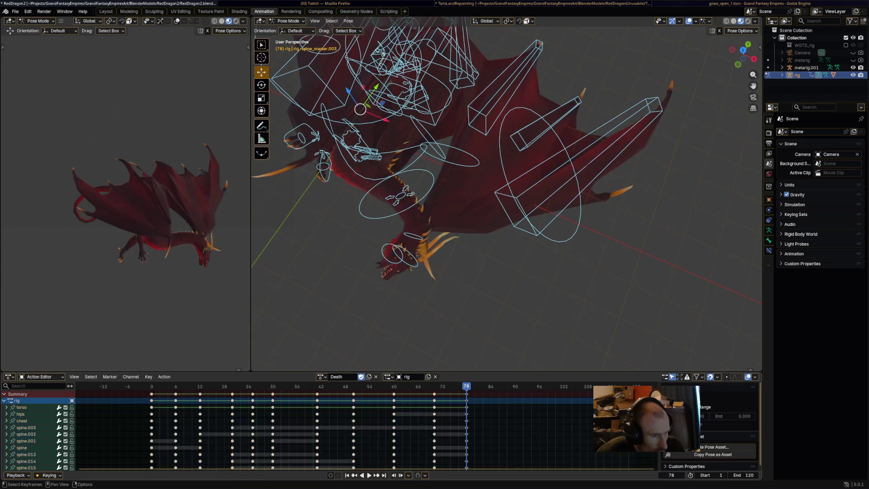
key(space)
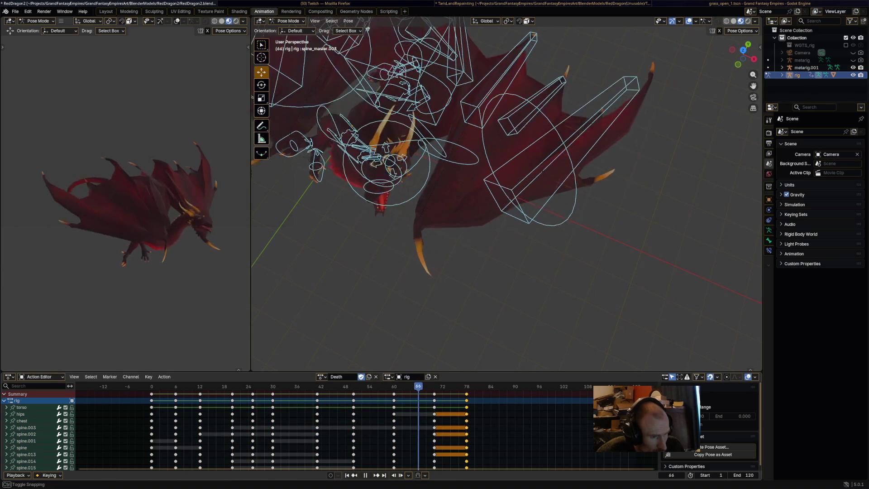
middle_drag(473, 270, 259, 263)
Rotate the HeadUpper bone to lift the head and rotate the jaw open
click(537, 172)
middle_drag(537, 172, 259, 282)
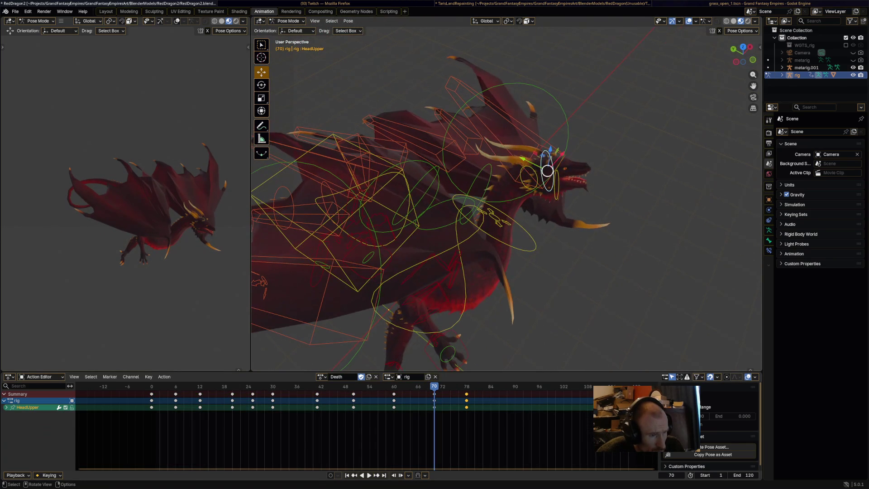
key(r)
key(Return)
click(541, 117)
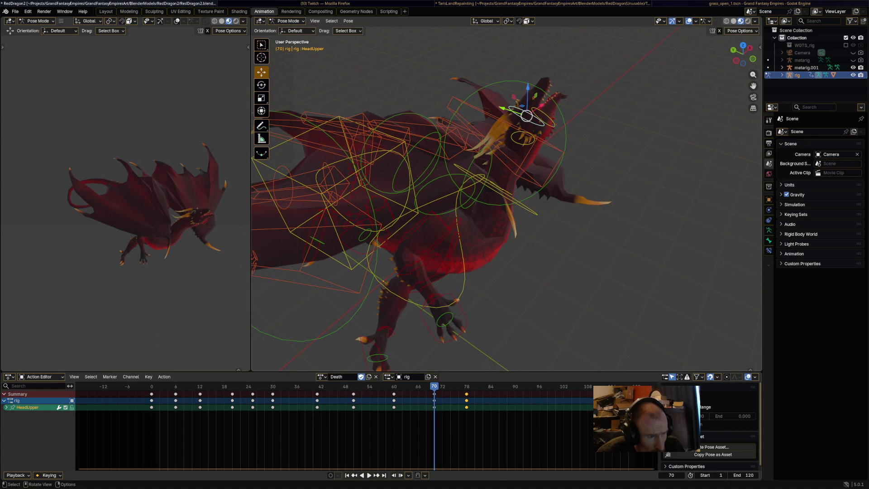
key(r)
key(Return)
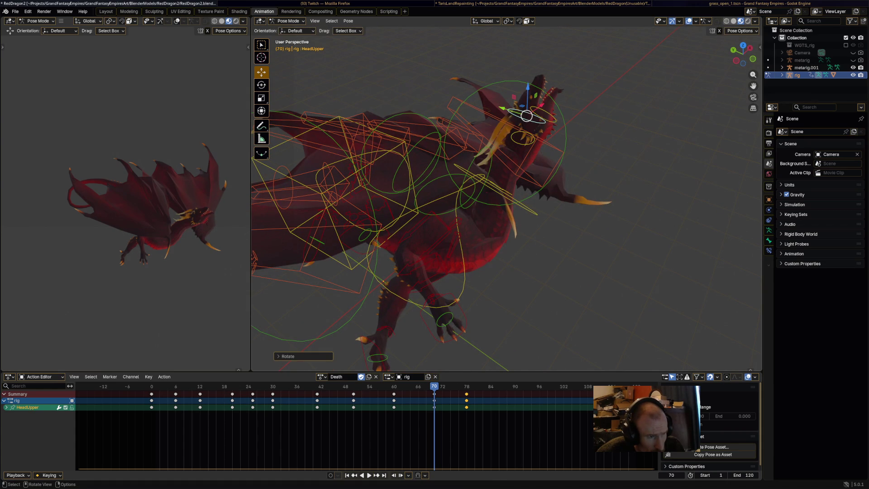
Select all bones, scrub to frame 33, play Death, and select the frame-78 keys
key(a)
drag(434, 386, 285, 386)
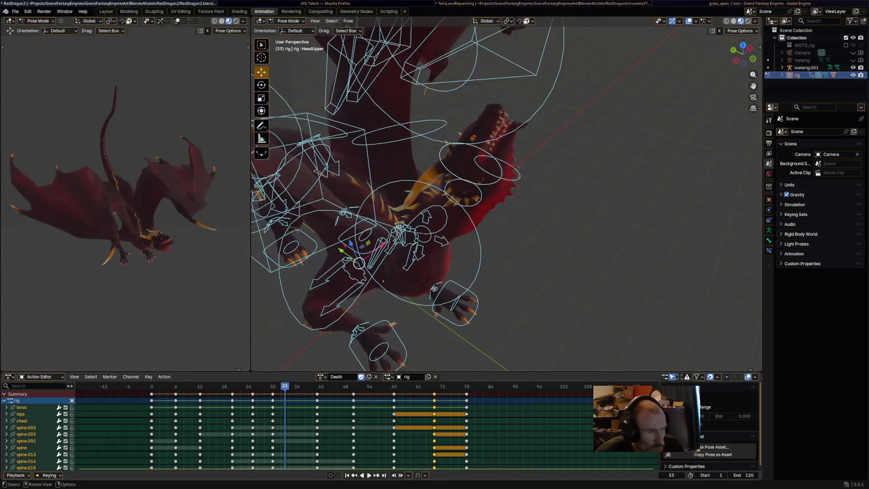
key(space)
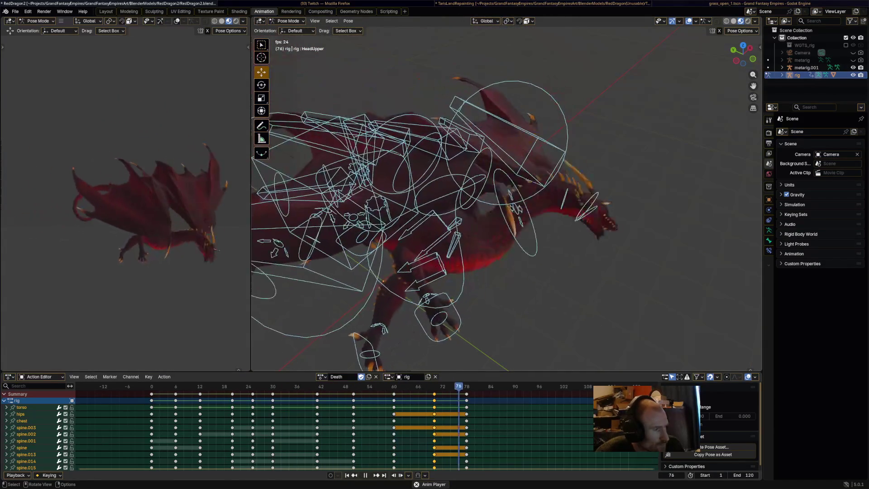
click(466, 393)
Shift the Death action's final keys 7 frames later, from frame 78 to 85, and preview
key(g)
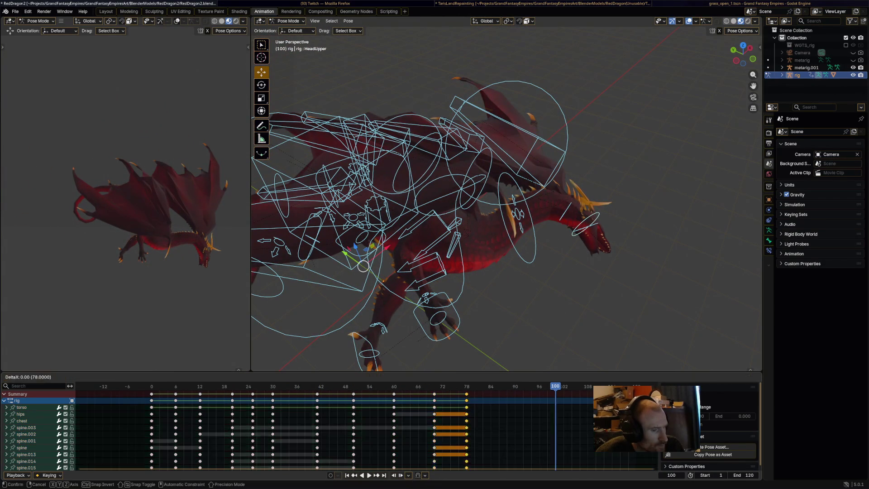
key(Return)
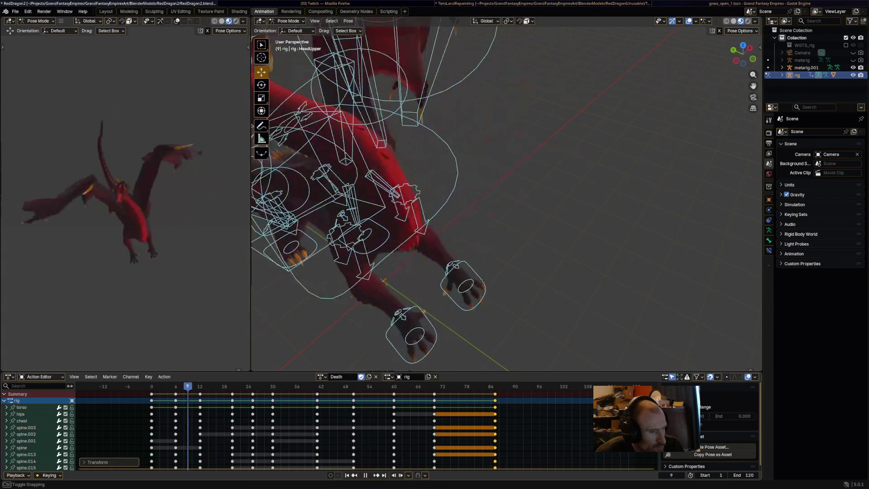
key(space)
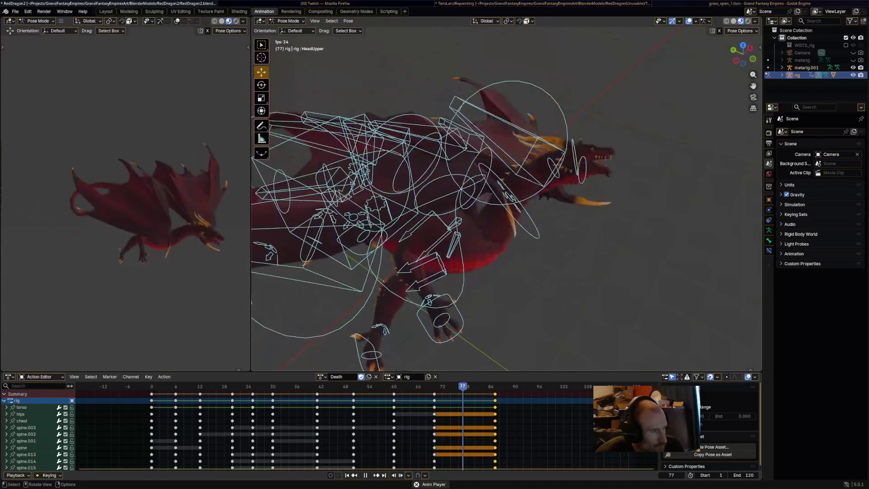
key(space)
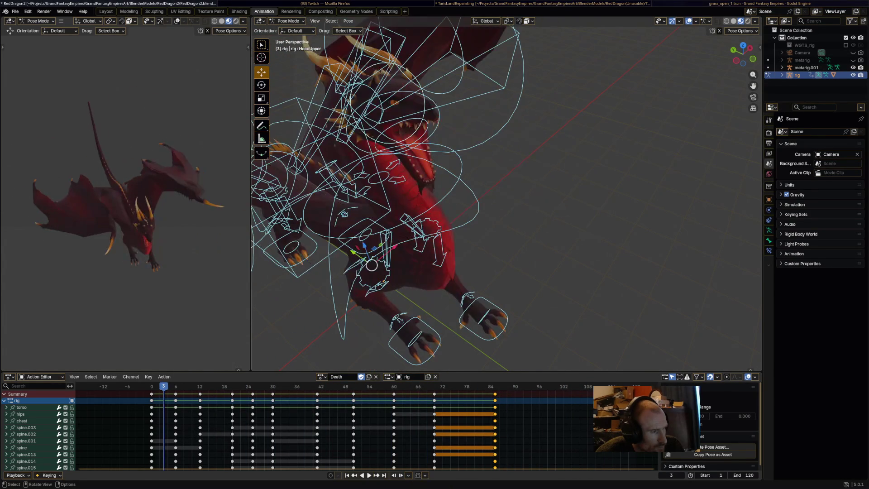
key(shift+ctrl+space)
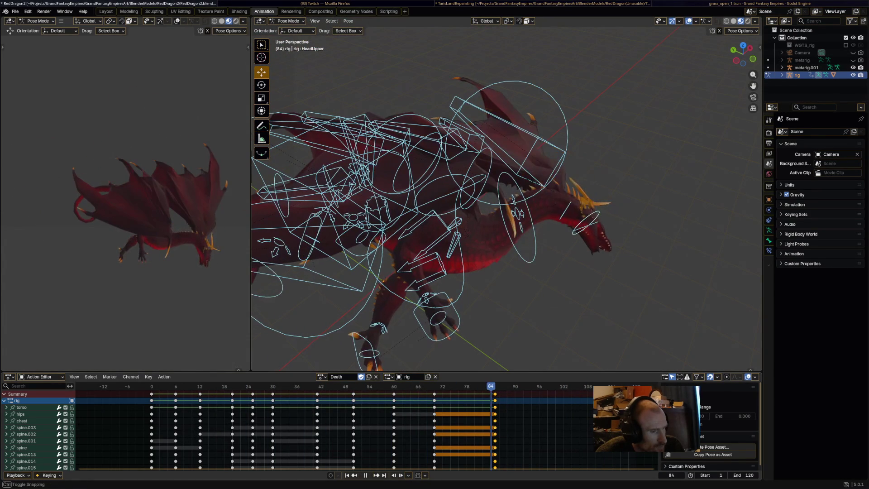
At frame 85, rotate the outer left and outer right wing bones into the slumped pose
middle_drag(520, 204, 588, 181)
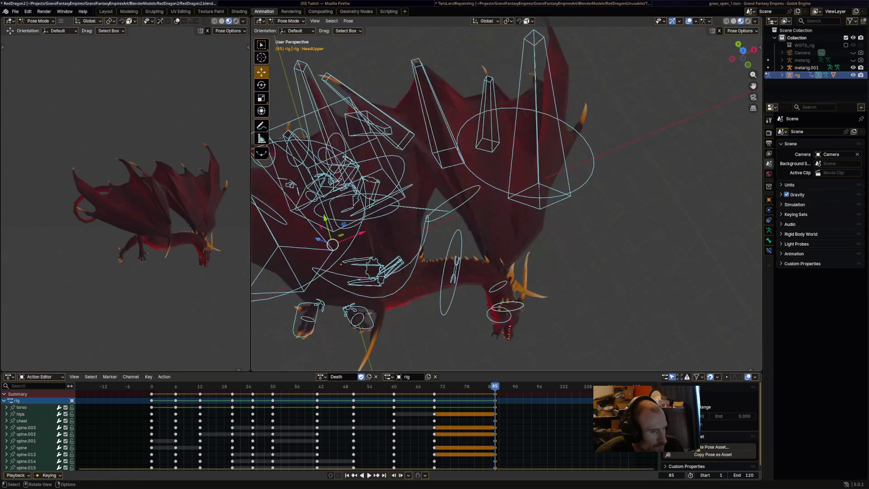
click(605, 170)
key(r)
click(608, 170)
click(479, 181)
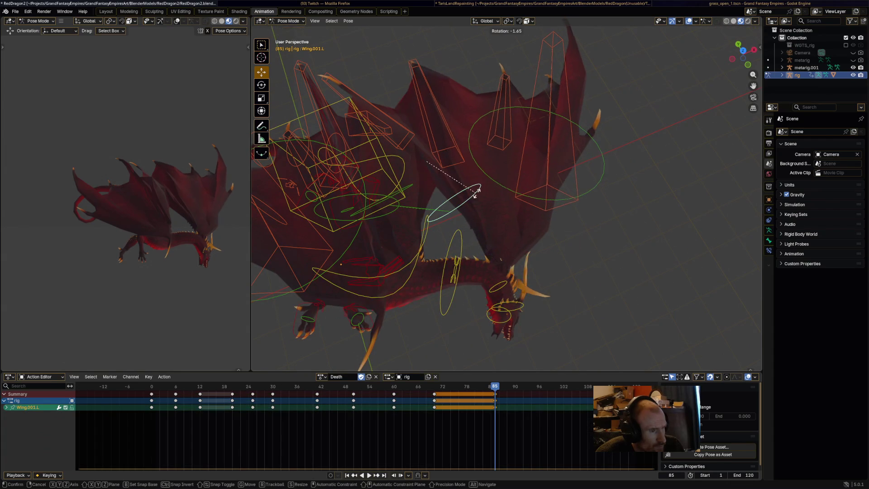
mouse_move(507, 199)
middle_down()
mouse_move(602, 185)
mouse_move(608, 192)
middle_up()
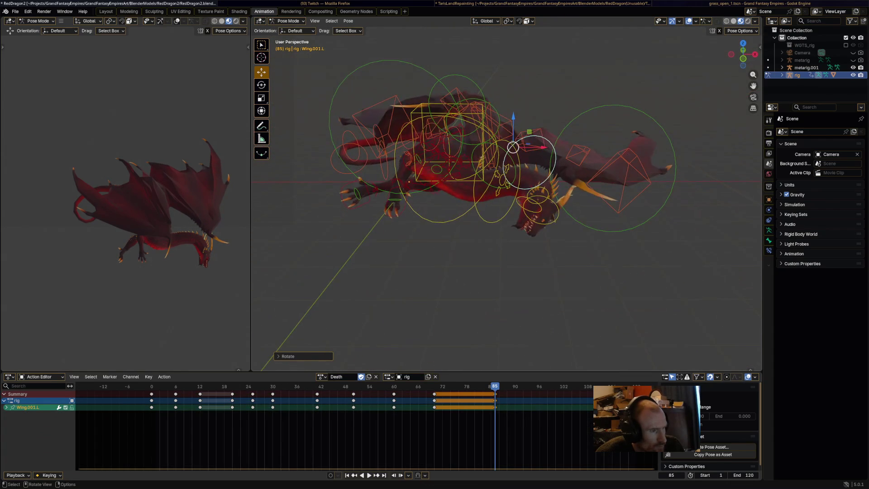
click(409, 65)
key(r)
click(400, 78)
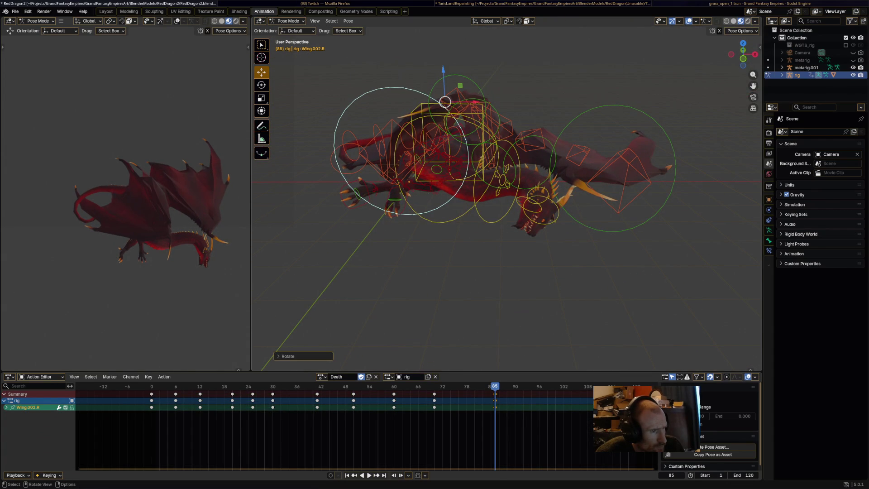
Rotate the right wing root and the left wing bones down to finish the wing pose
middle_drag(474, 149, 468, 237)
key(r)
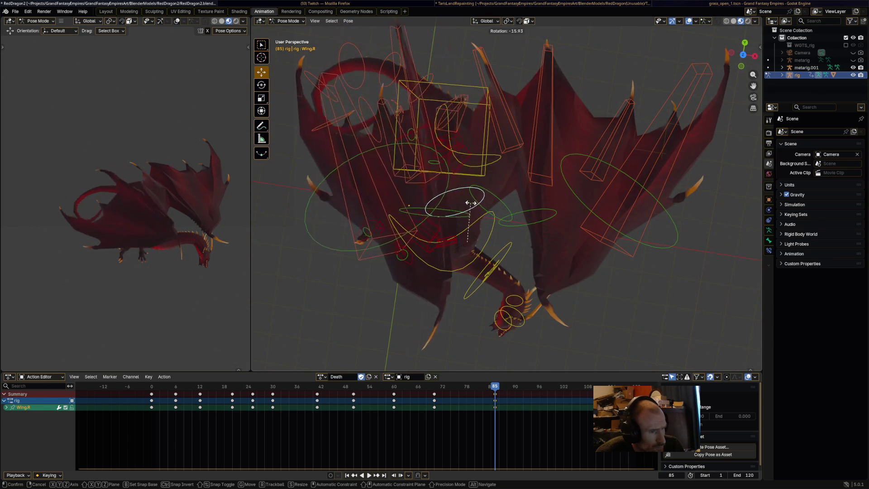
click(473, 203)
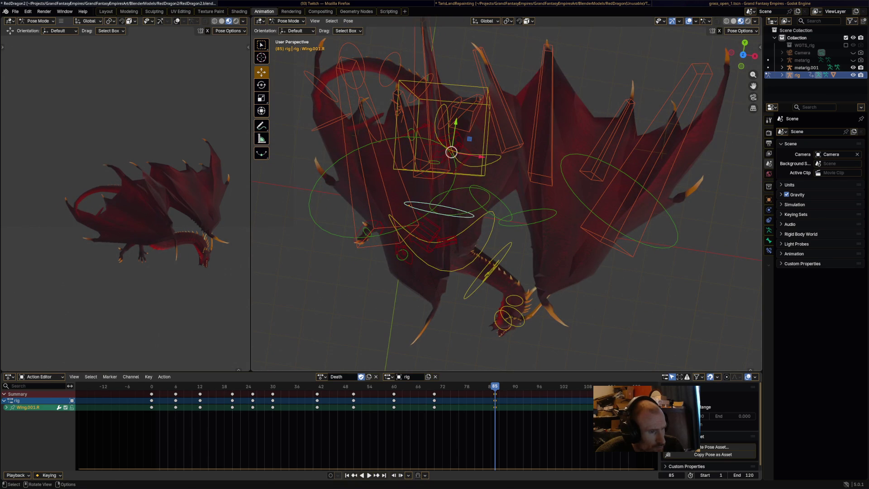
key(r)
key(Return)
mouse_move(453, 203)
middle_down()
mouse_move(479, 181)
mouse_move(491, 152)
middle_up()
key(r)
click(478, 187)
Nudge the left and right front foot IK controls into the final collapsed pose
key(g)
key(Return)
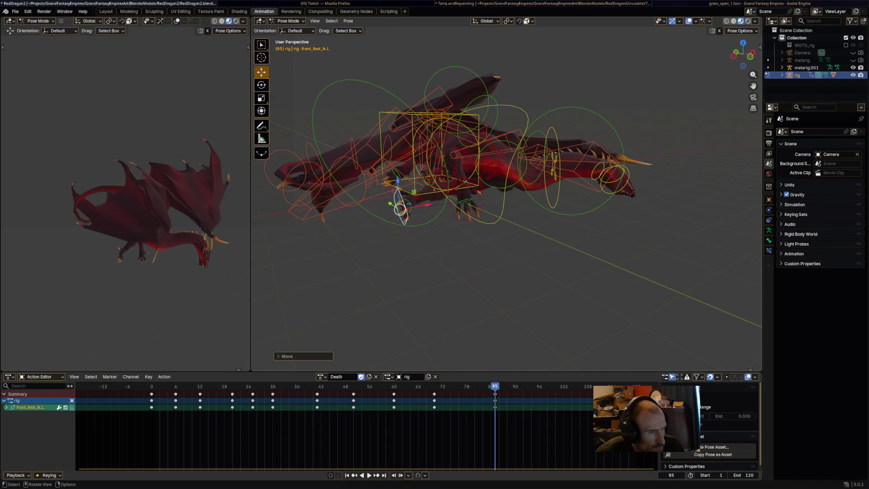
key(g)
key(Return)
Rotate spine.014 to settle the body, then play the Death action back
mouse_move(462, 207)
middle_down()
mouse_move(514, 223)
mouse_move(618, 181)
middle_up()
click(490, 219)
mouse_move(491, 219)
middle_down()
mouse_move(583, 317)
mouse_move(520, 253)
middle_up()
key(r)
click(597, 302)
key(a)
key(space)
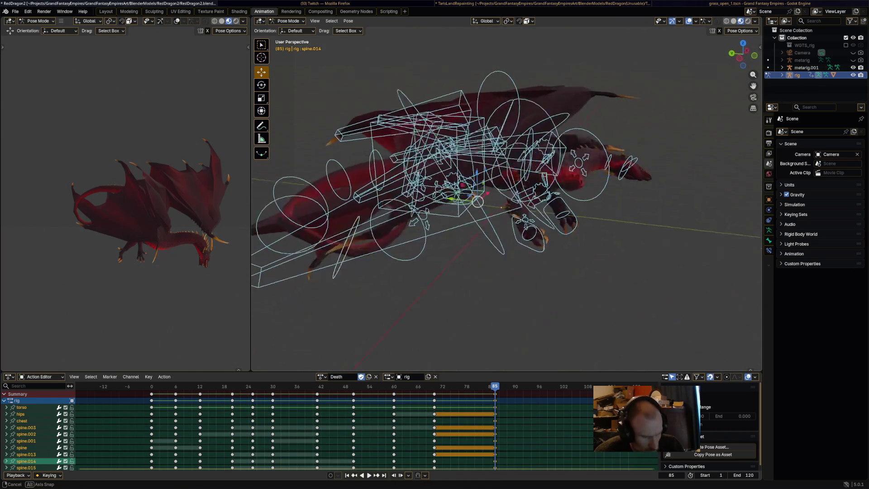
key(alt+a)
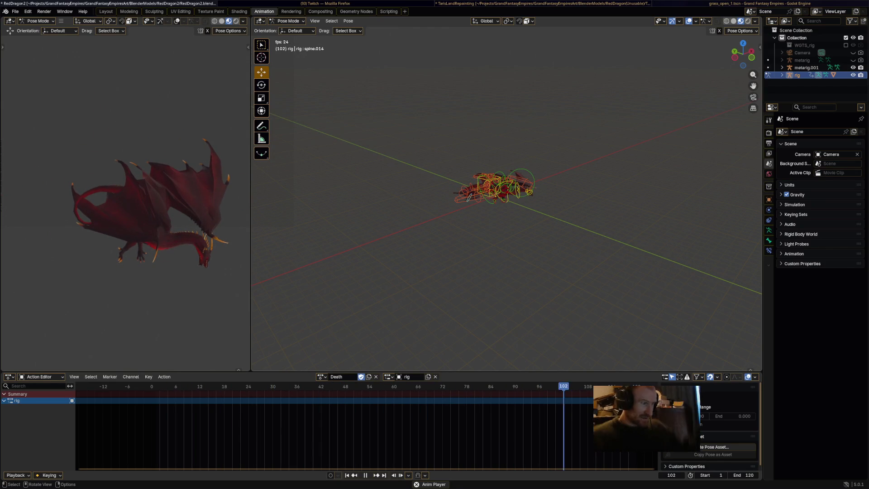
middle_drag(497, 226, 593, 190)
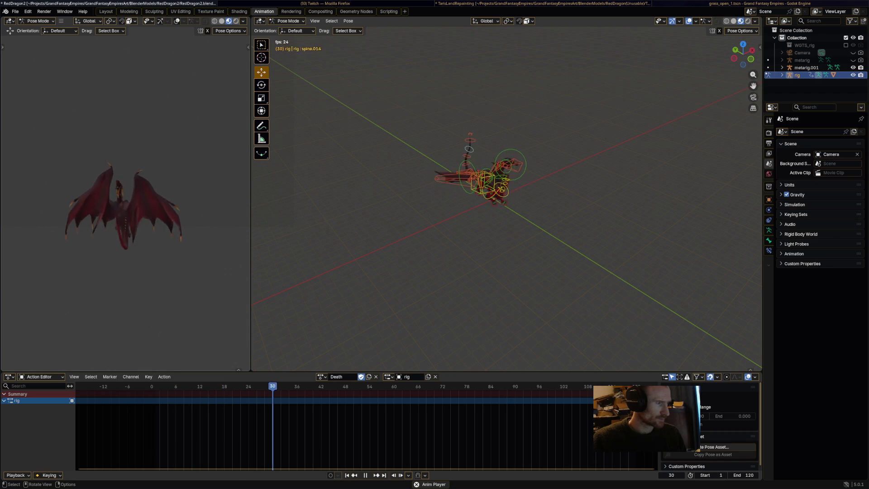
key(space)
At frame 69 of the Death action, rotate the neck bone to raise the head
middle_drag(497, 271, 515, 262)
scroll(507, 199, up, 4)
key(a)
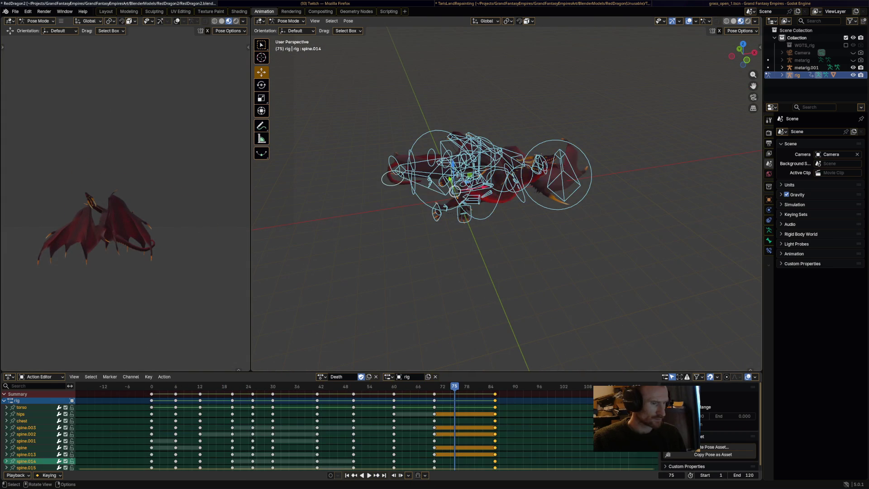
drag(454, 386, 430, 386)
middle_drag(498, 271, 525, 252)
scroll(502, 267, up, 3)
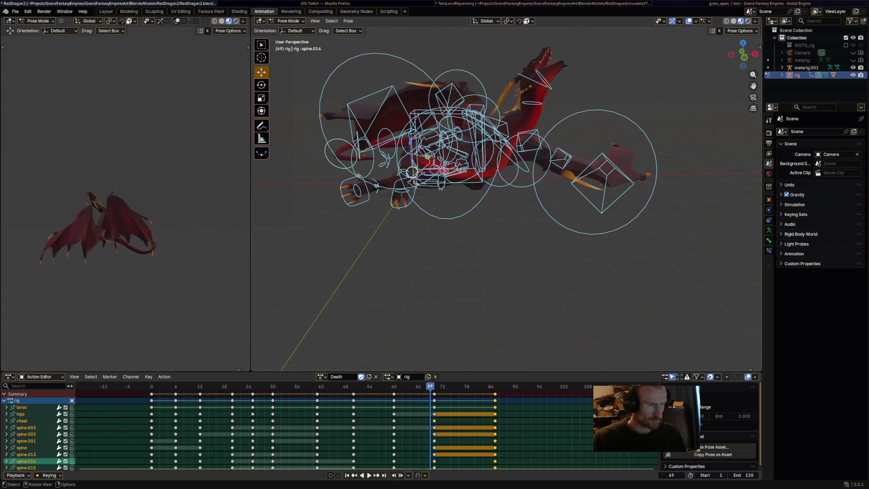
click(498, 140)
key(r)
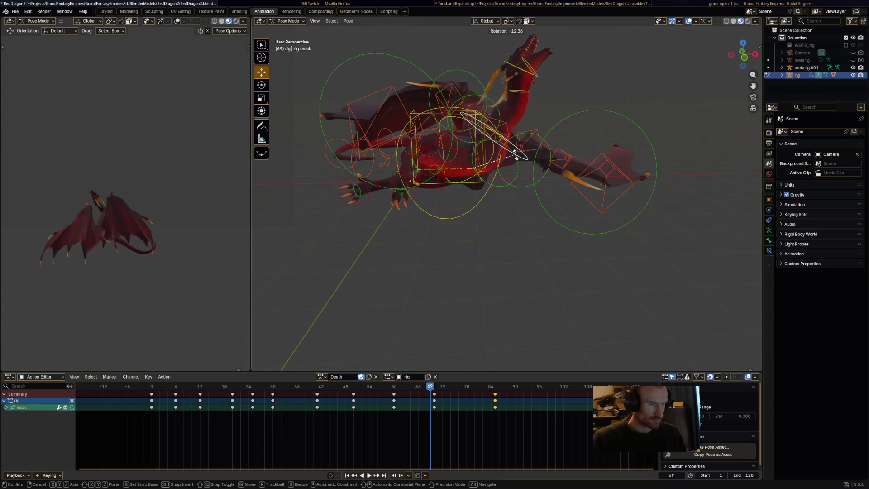
key(Return)
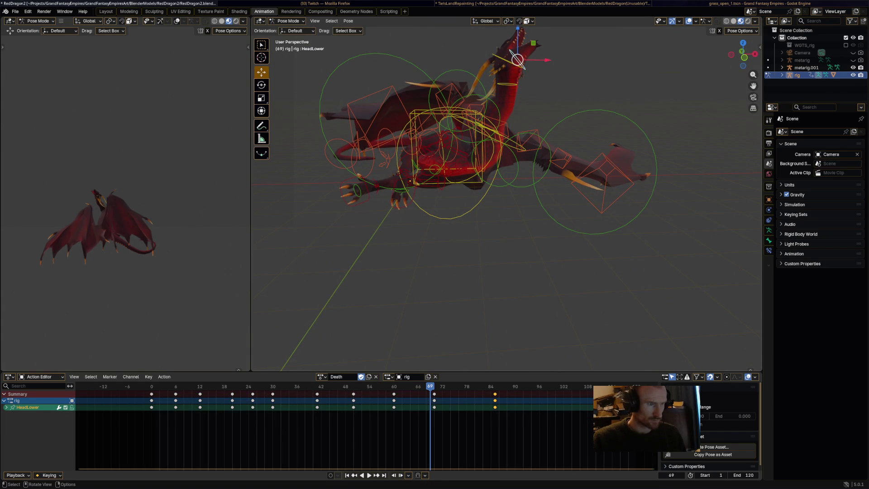
Rotate the upper head bone at frame 69 to tilt the fallen head
click(516, 53)
middle_drag(515, 53, 556, 79)
key(r)
click(503, 46)
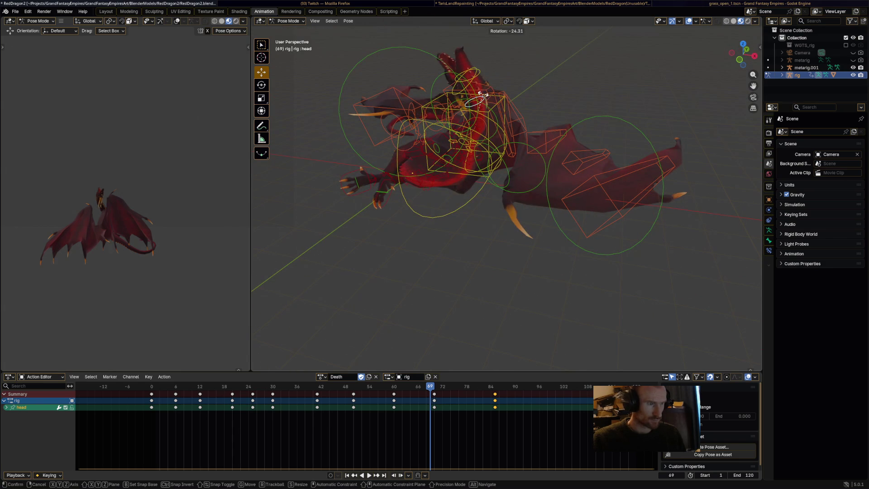
middle_drag(489, 97, 498, 104)
key(a)
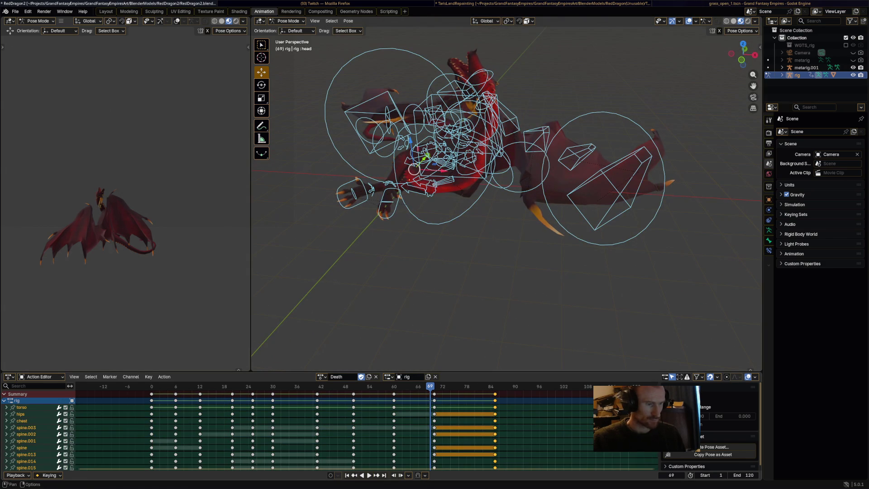
Step to frame 70 and rotate the HeadUpper bone into a new tilted pose
key(Right)
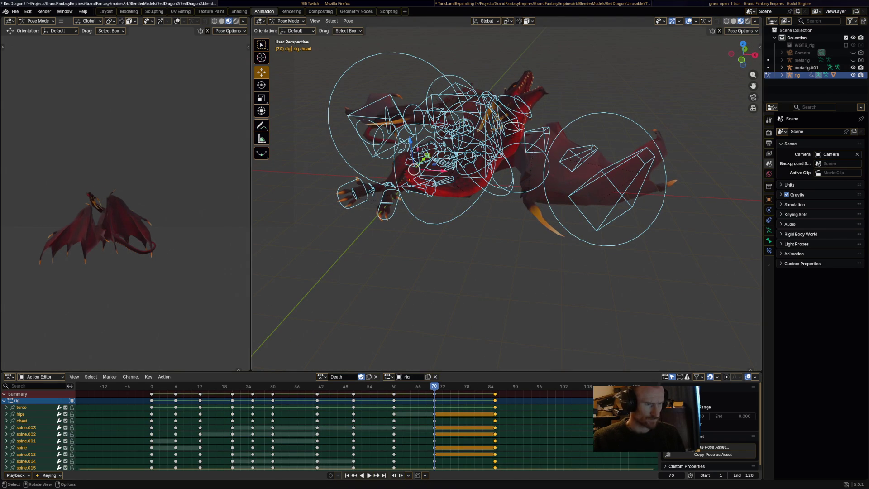
click(530, 121)
key(r)
click(511, 90)
mouse_move(511, 90)
middle_down()
mouse_move(494, 213)
mouse_move(533, 295)
middle_up()
middle_drag(488, 330, 519, 127)
key(r)
click(519, 126)
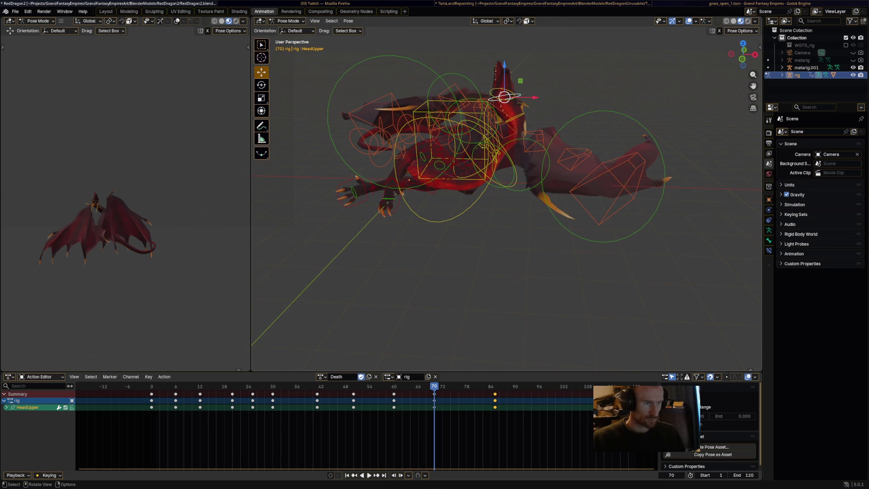
Refine the HeadUpper rotation at frame 70, then play back the revised collapse
key(r)
key(Return)
key(r)
click(509, 92)
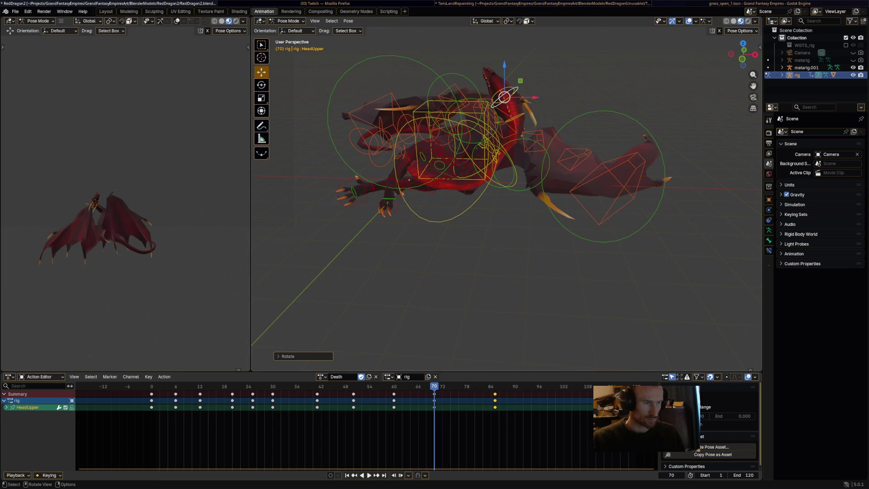
key(a)
key(space)
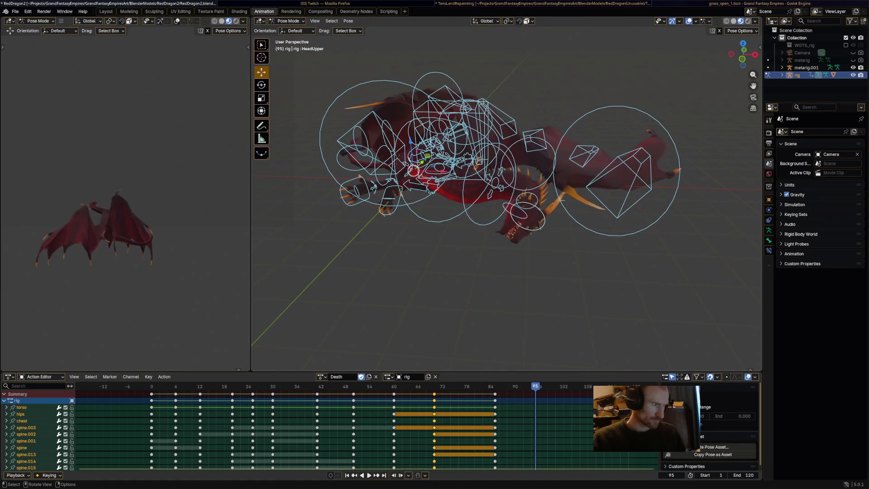
Switch the dragon rig from Death to the Idle.001 action in the action list
scroll(507, 194, down, 5)
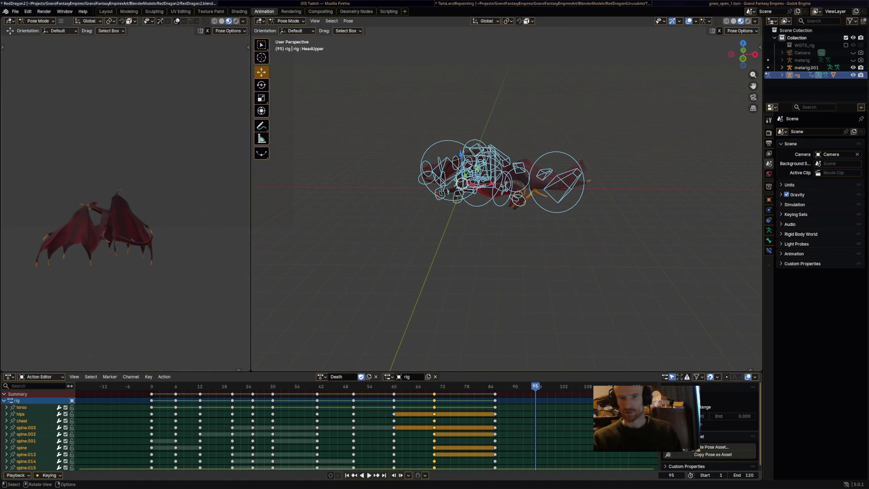
middle_drag(506, 195, 561, 195)
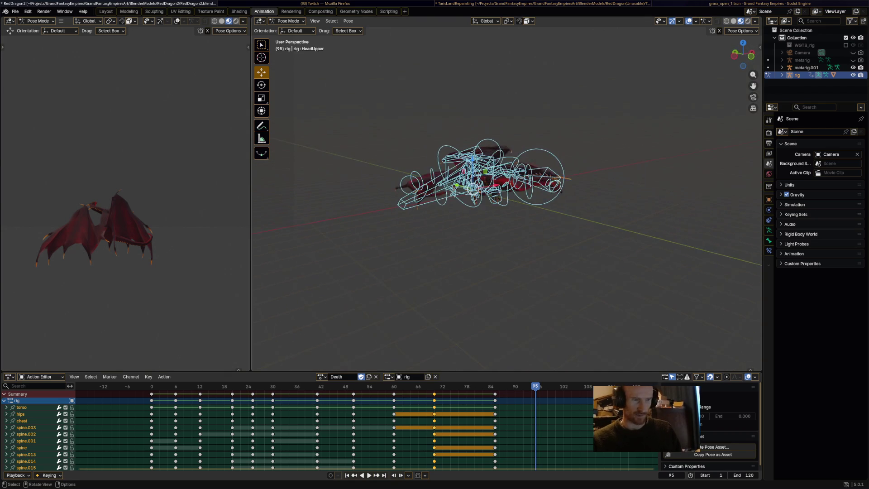
click(321, 376)
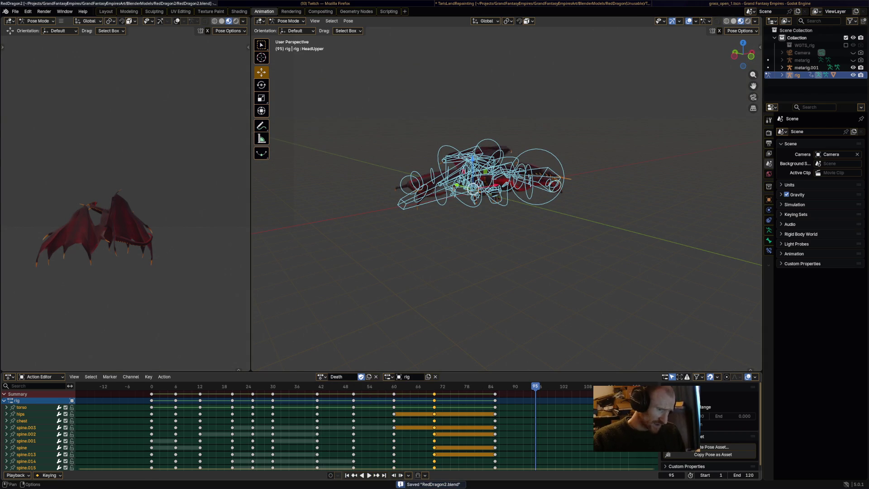
click(321, 377)
click(327, 440)
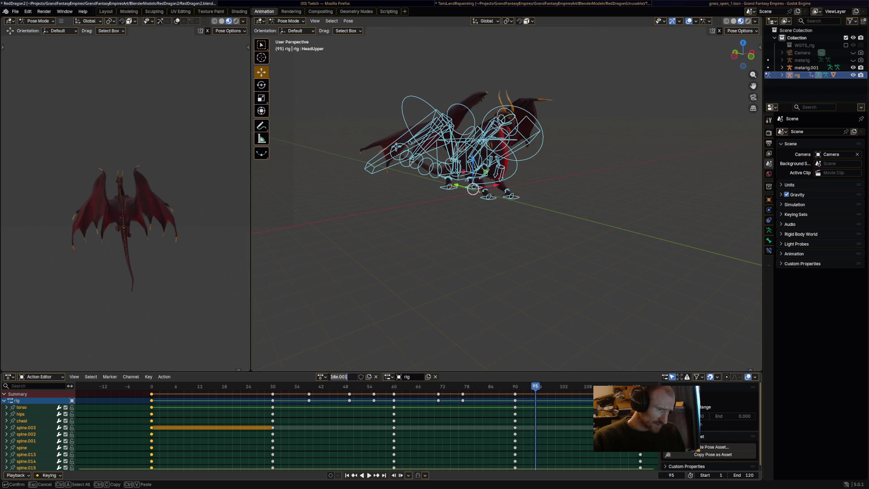
text(Walk)
Rename the action to Walk and save RedDragon2.blend
key(Return)
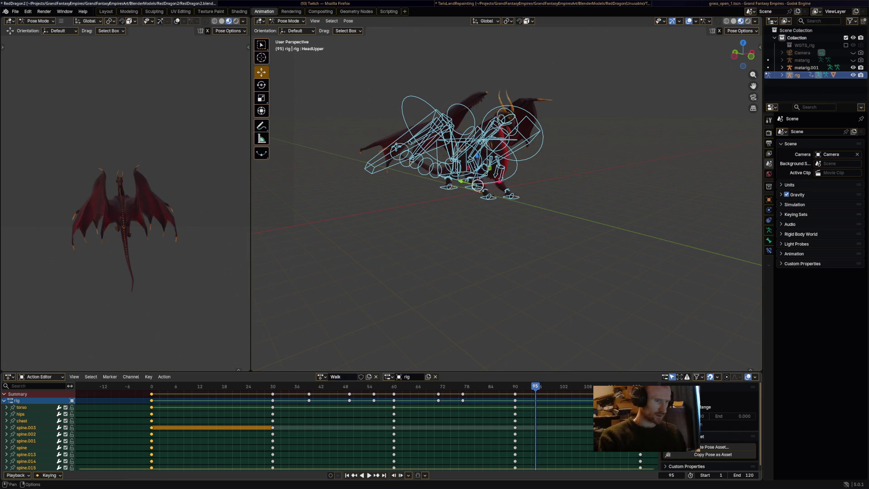
key(ctrl+s)
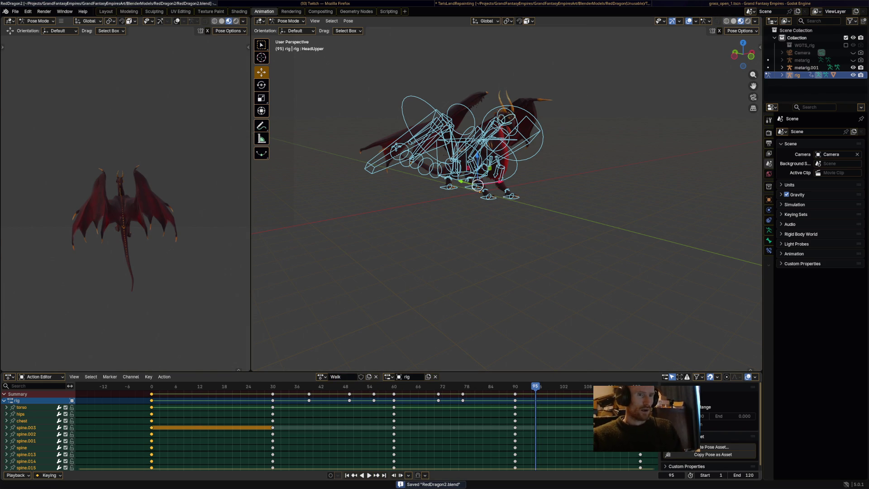
key(alt+Tab)
key(ctrl+shift+Tab)
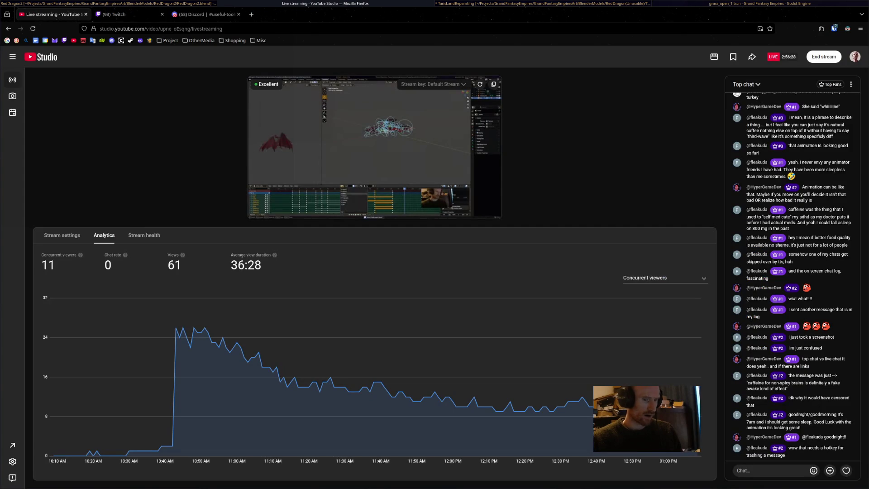
key(alt+Tab)
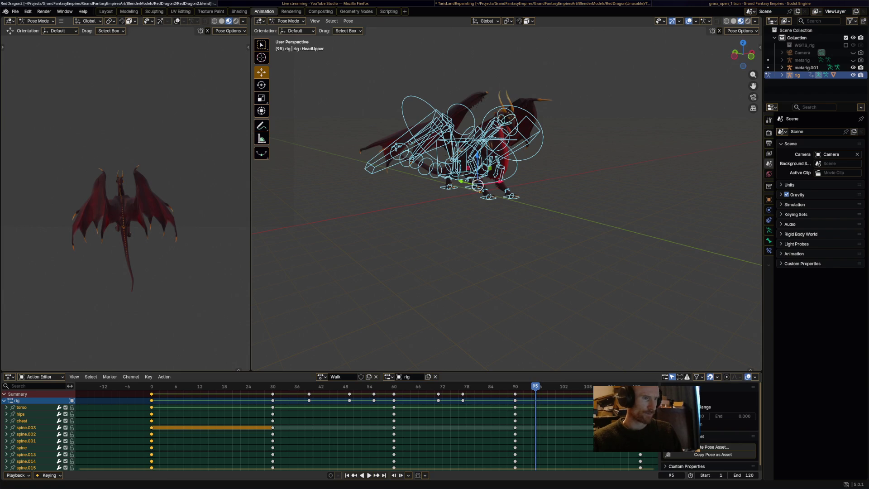
key(alt+Tab)
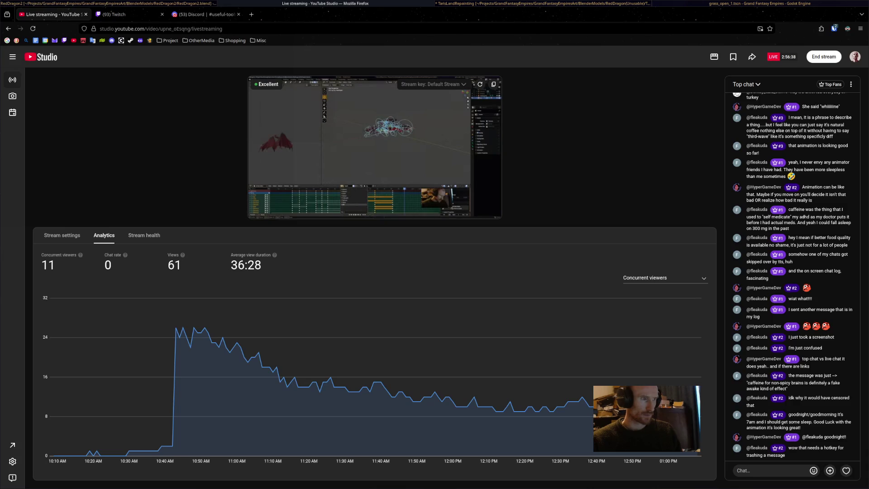
key(ctrl+shift+Tab)
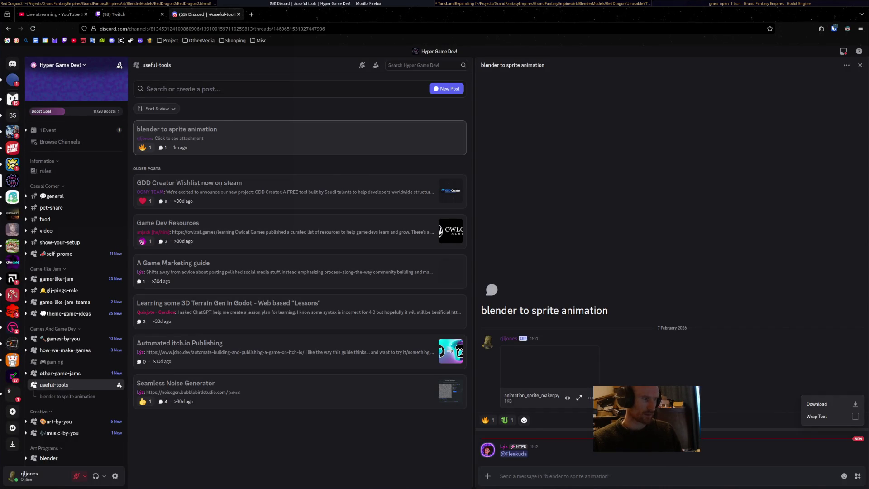
key(alt+Tab)
key(alt+Tab)
key(alt+Tab)
key(alt+Tab)
key(alt+Tab)
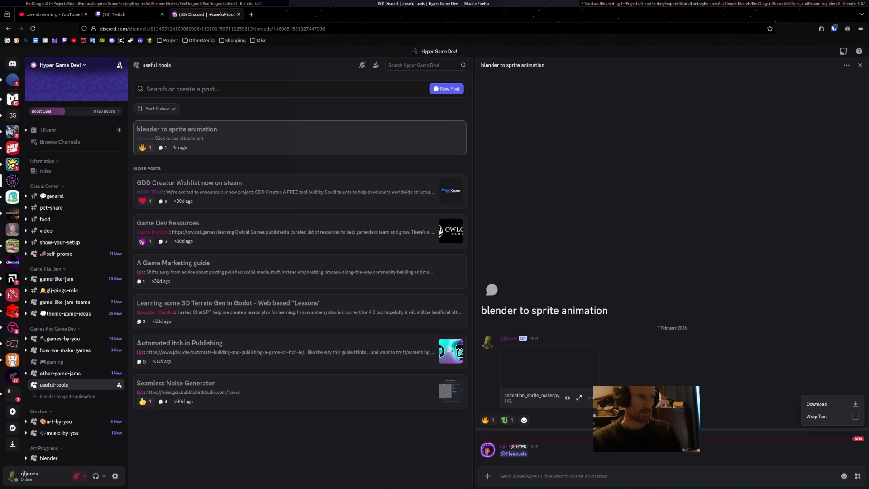
key(alt+Tab)
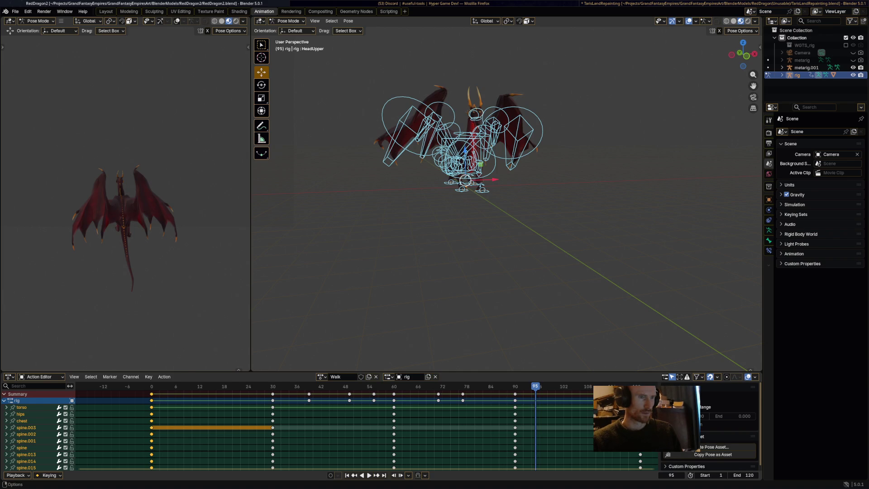
In TarisLandRepainting, set the armature's action to Walk and play it with bones deselected
key(alt+Tab)
click(298, 316)
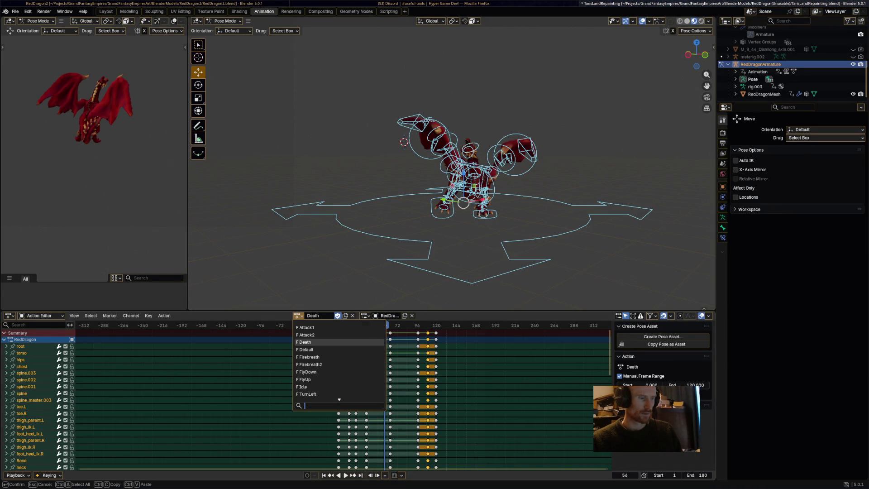
scroll(317, 392, down, 2)
click(312, 394)
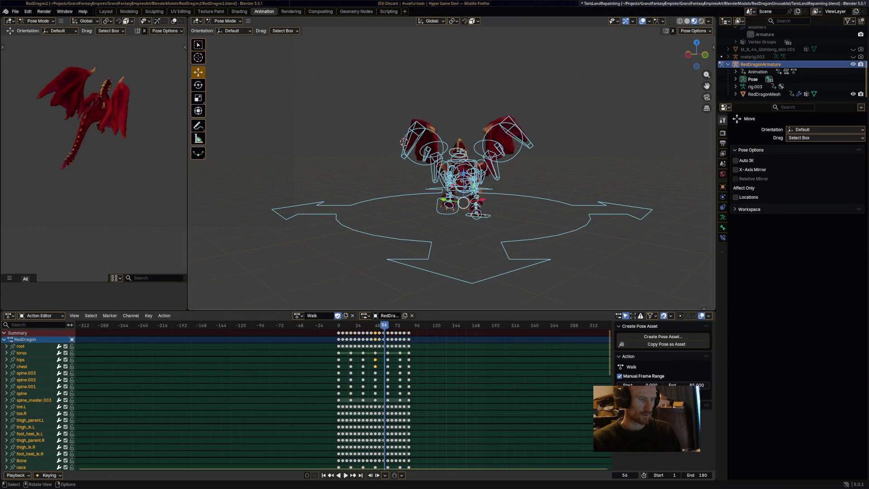
key(space)
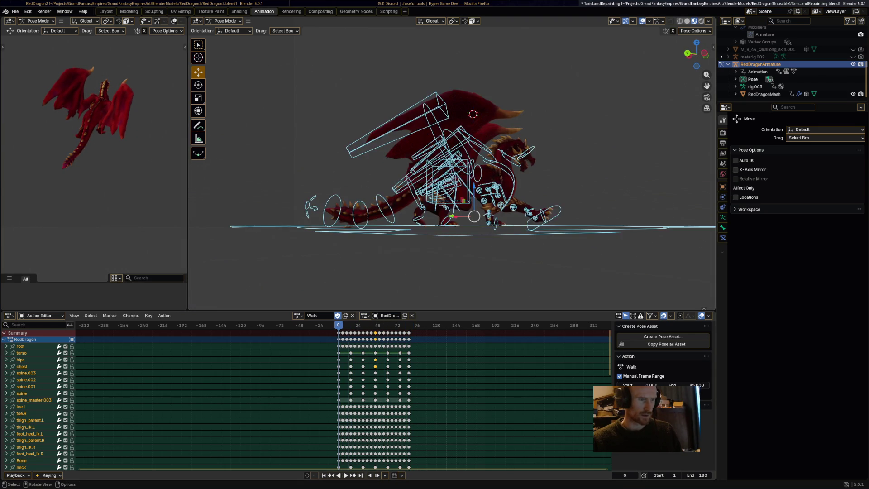
key(alt+a)
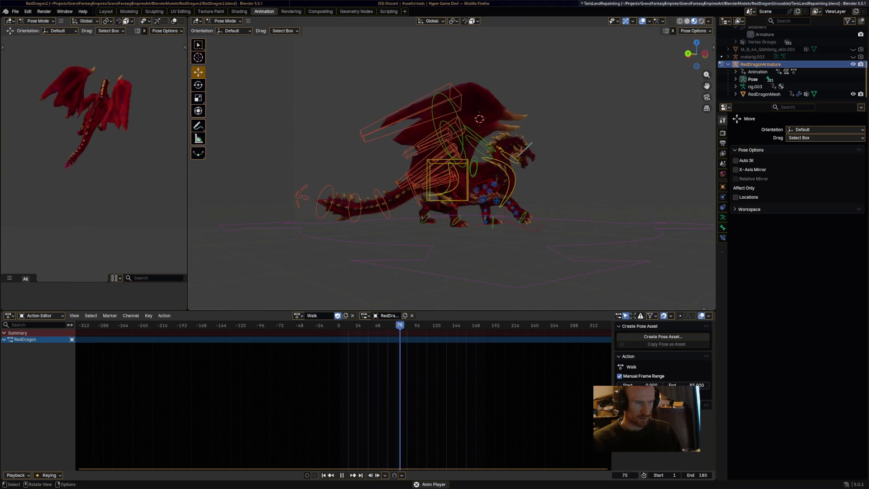
key(space)
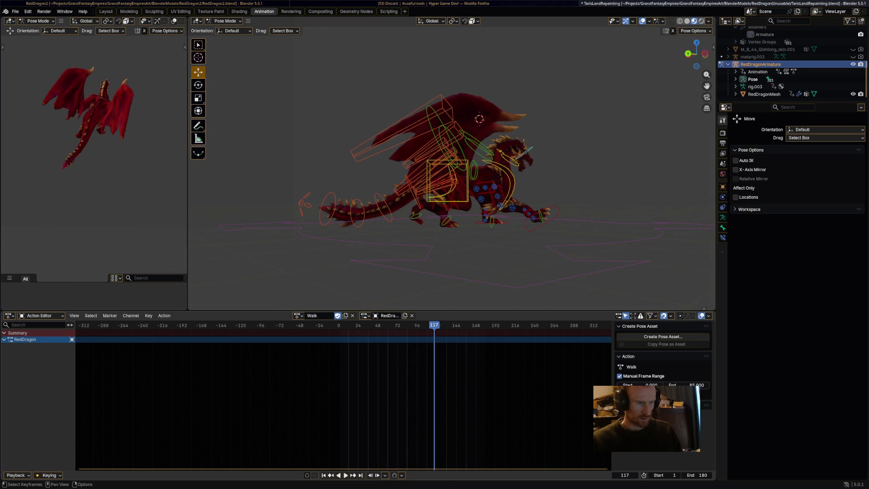
Set the scene end frame to 86 and watch the Walk cycle loop cleanly
click(692, 474)
text(86)
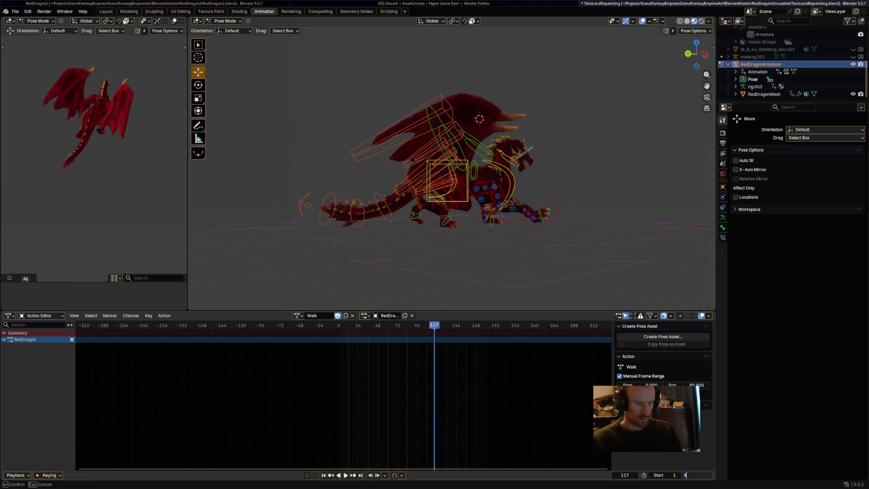
key(Return)
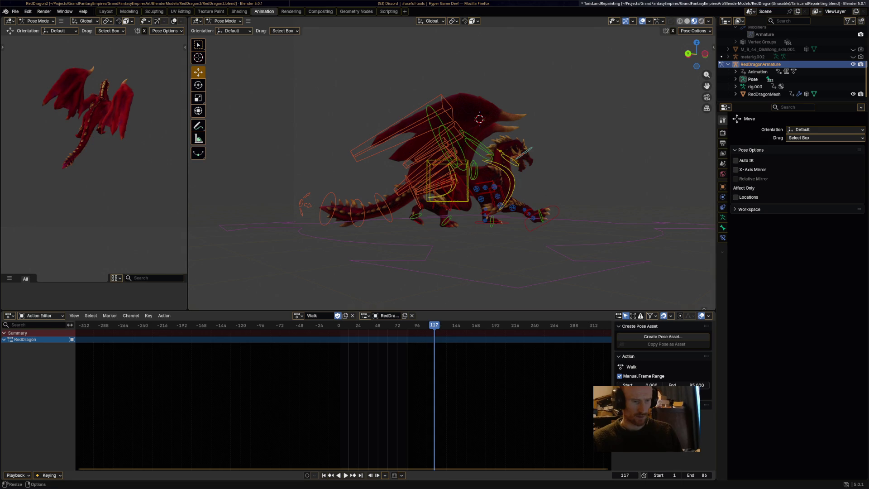
key(space)
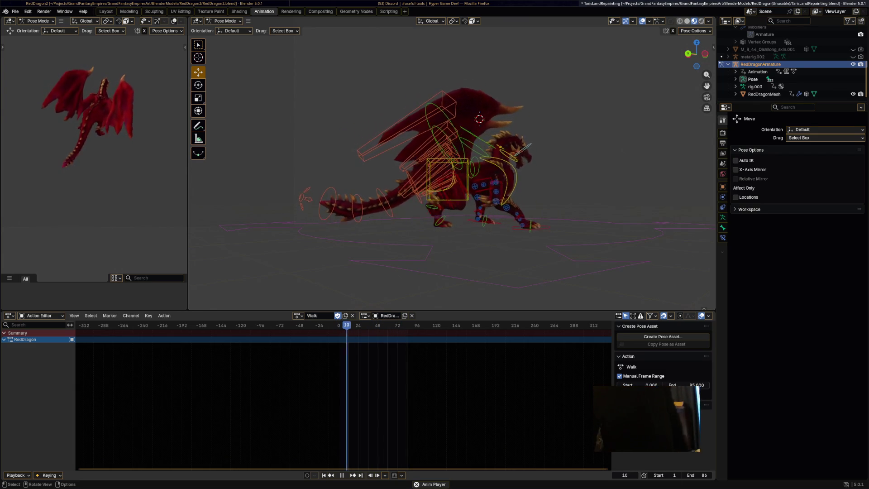
key(space)
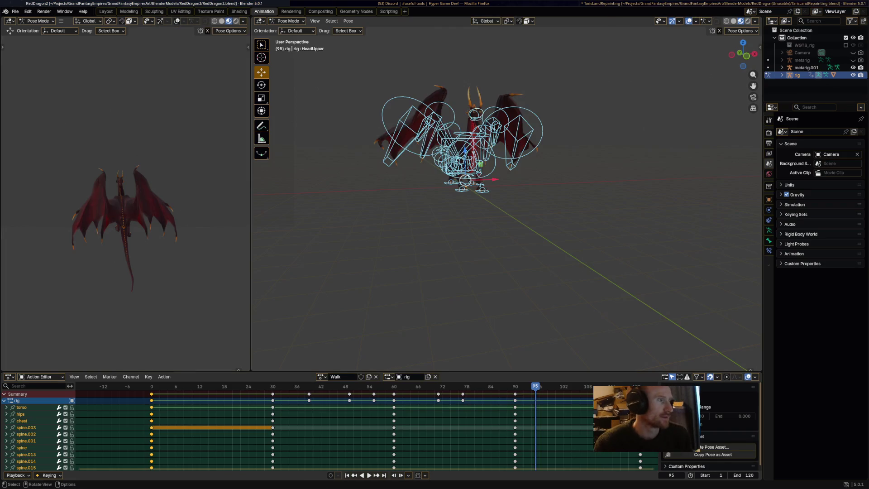
middle_drag(452, 181, 500, 177)
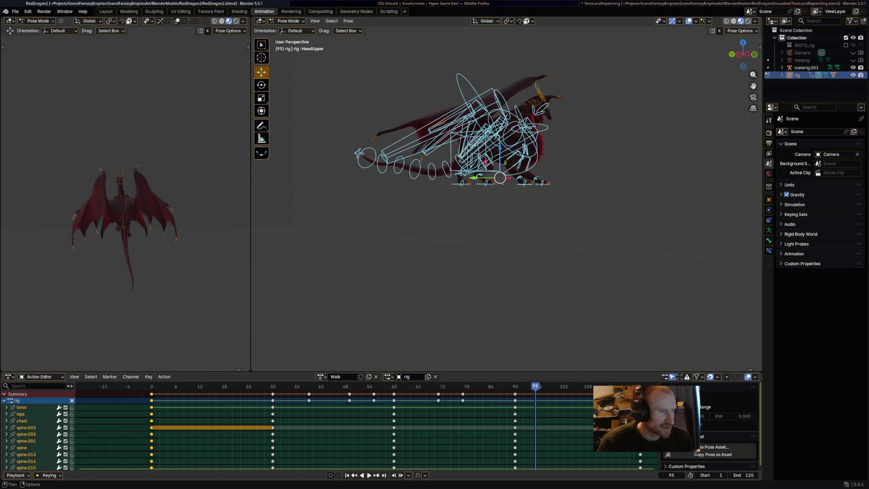